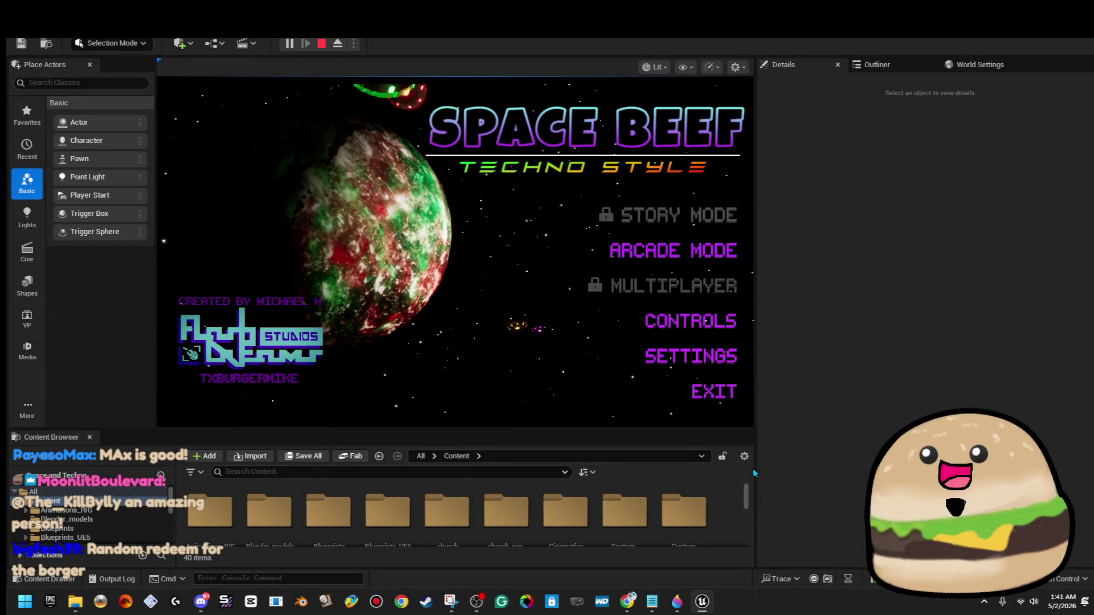
- Widen and heighten the running game viewport, then switch over to the Twitch channel page
mouse_move(756, 415)
mouse_down()
mouse_move(881, 415)
mouse_move(867, 415)
mouse_up()
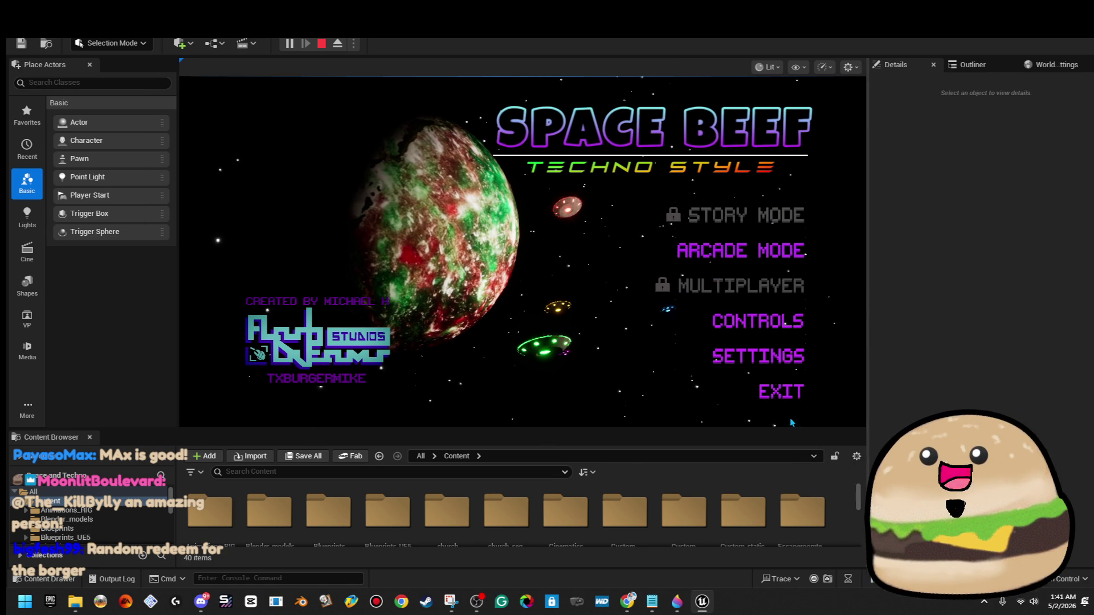
mouse_move(783, 428)
mouse_down()
mouse_move(782, 482)
mouse_move(793, 460)
mouse_up()
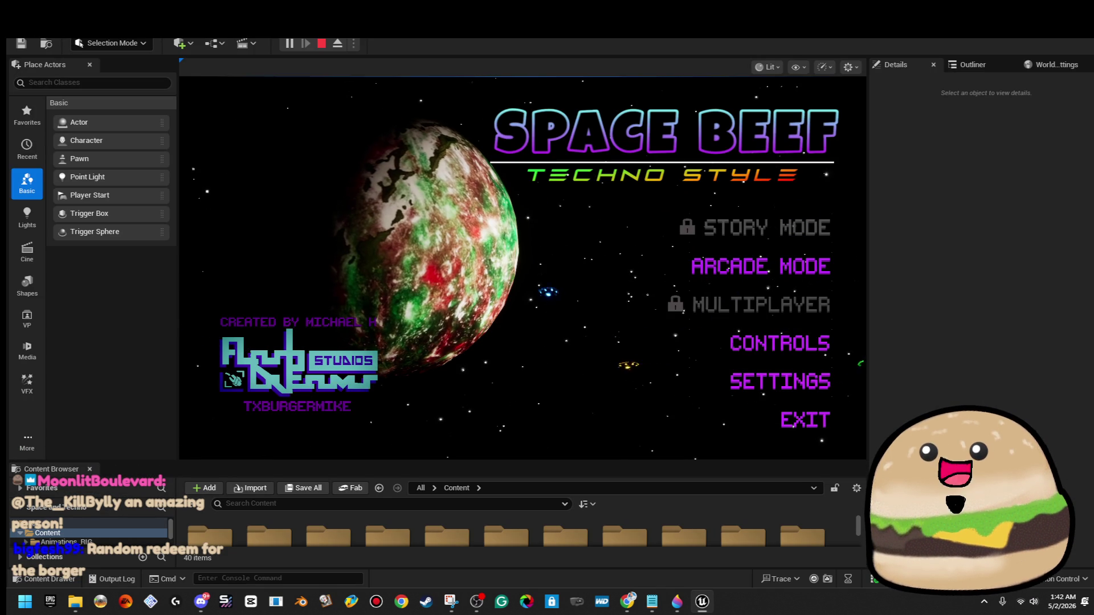
key(alt+Tab)
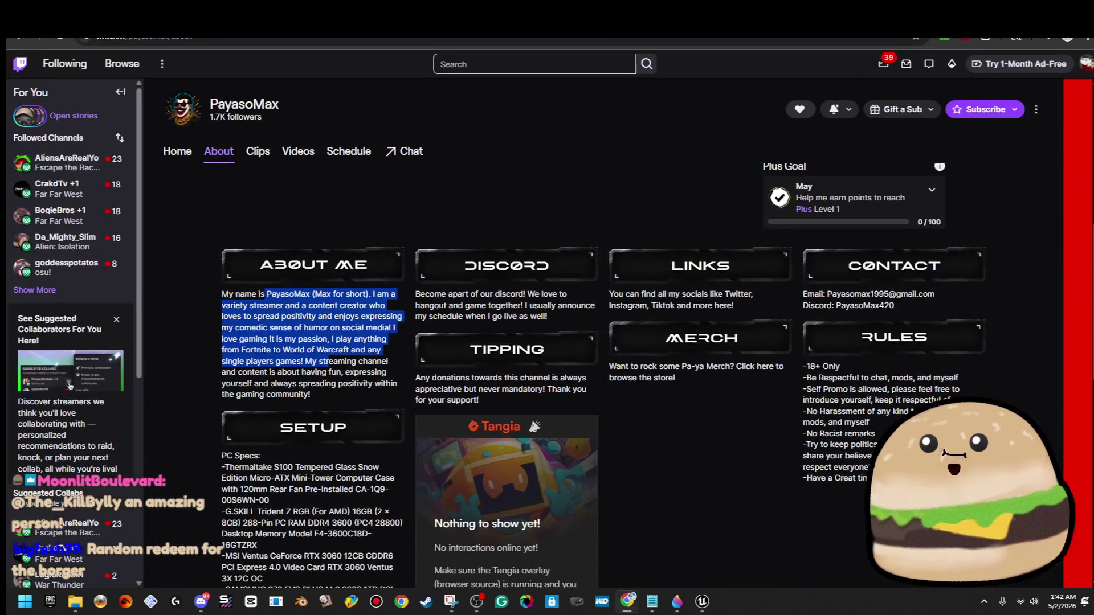
- Switch from the Twitch About page back to the Unreal editor running the Space Beef menu
key(alt+Tab)
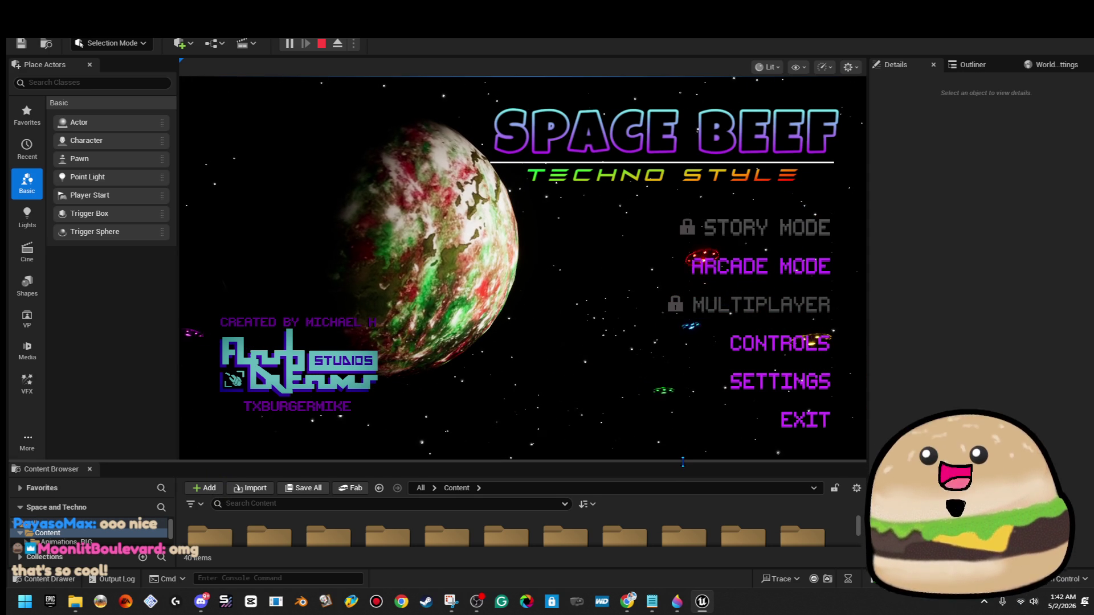
- Enter Arcade Mode, cycle the destination location, pick an alien, and free the cursor with Shift+F1
mouse_move(682, 461)
mouse_down()
mouse_move(683, 490)
mouse_move(682, 463)
mouse_up()
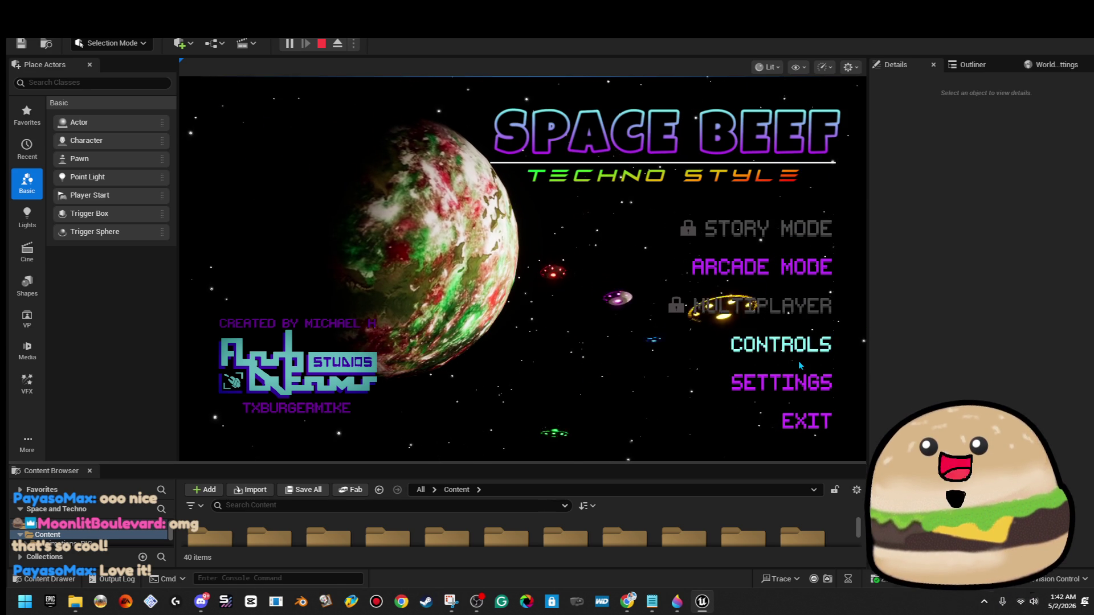
click(775, 272)
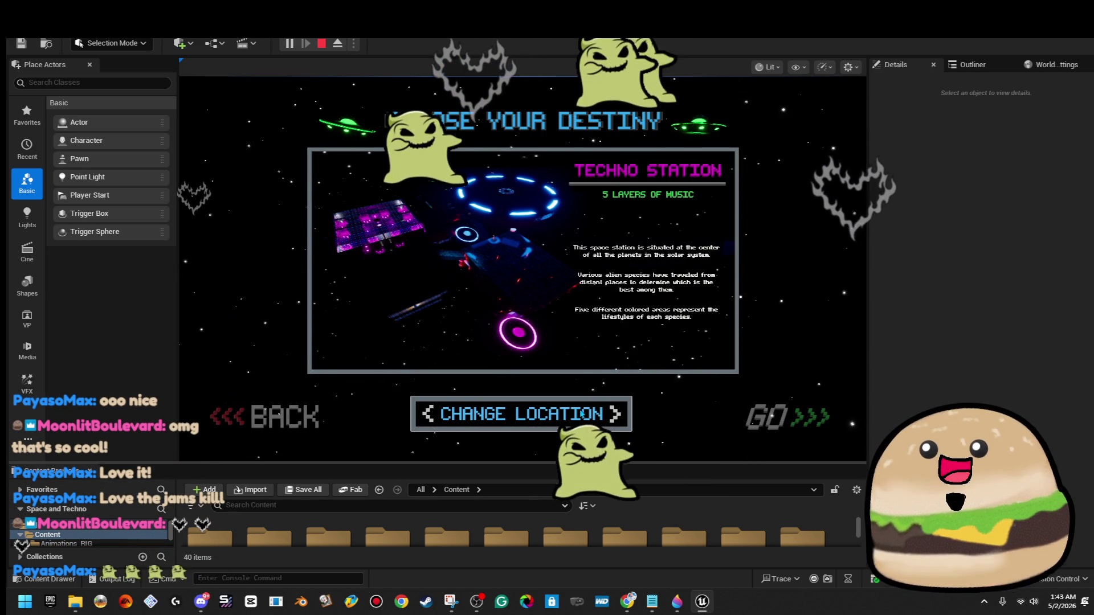
click(521, 414)
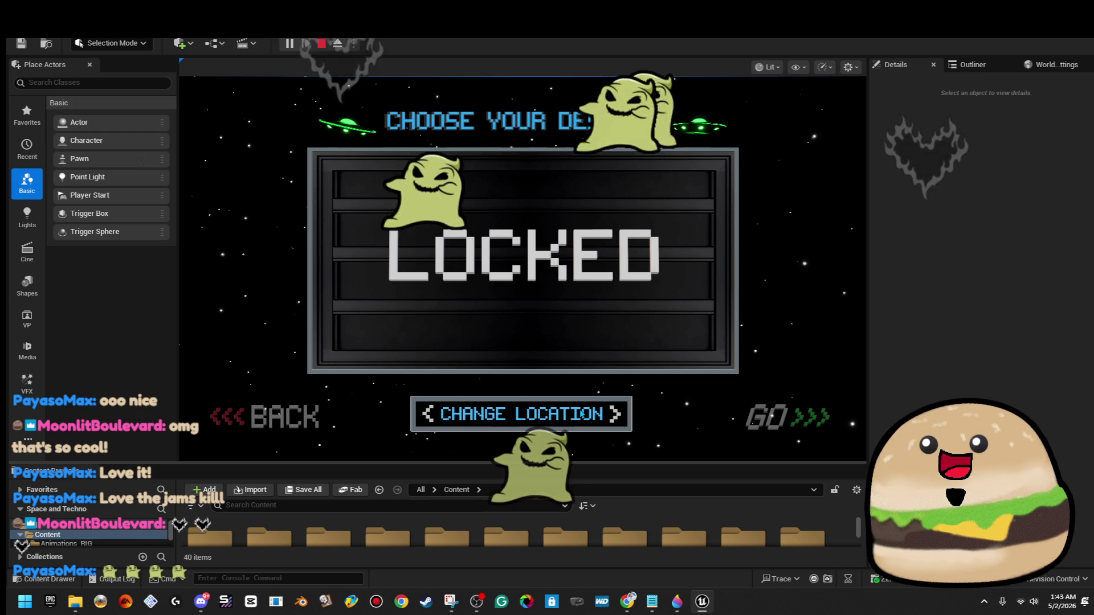
click(581, 414)
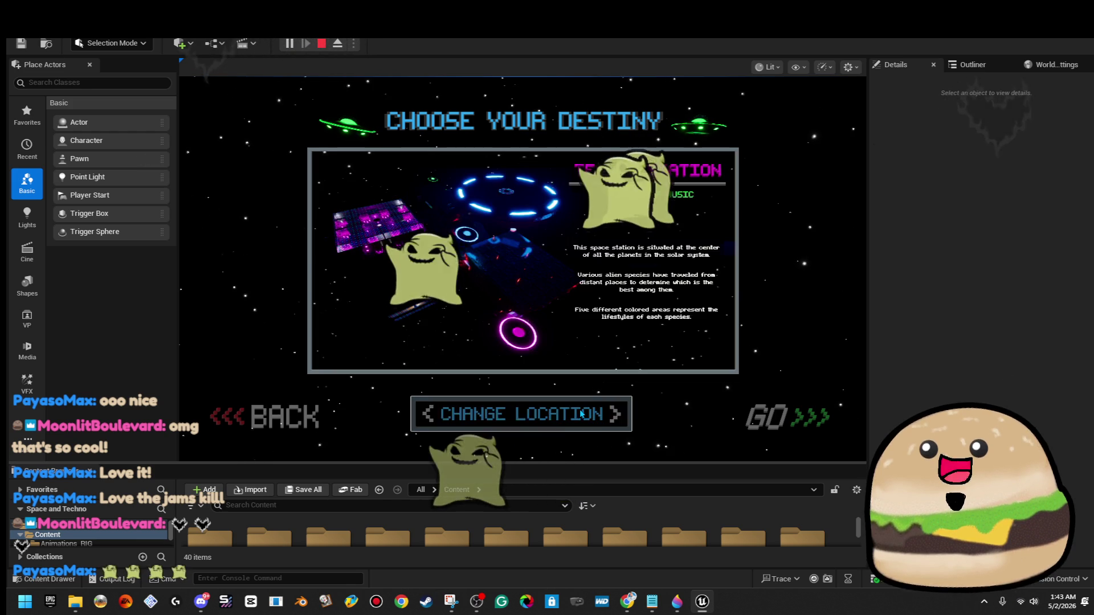
click(581, 414)
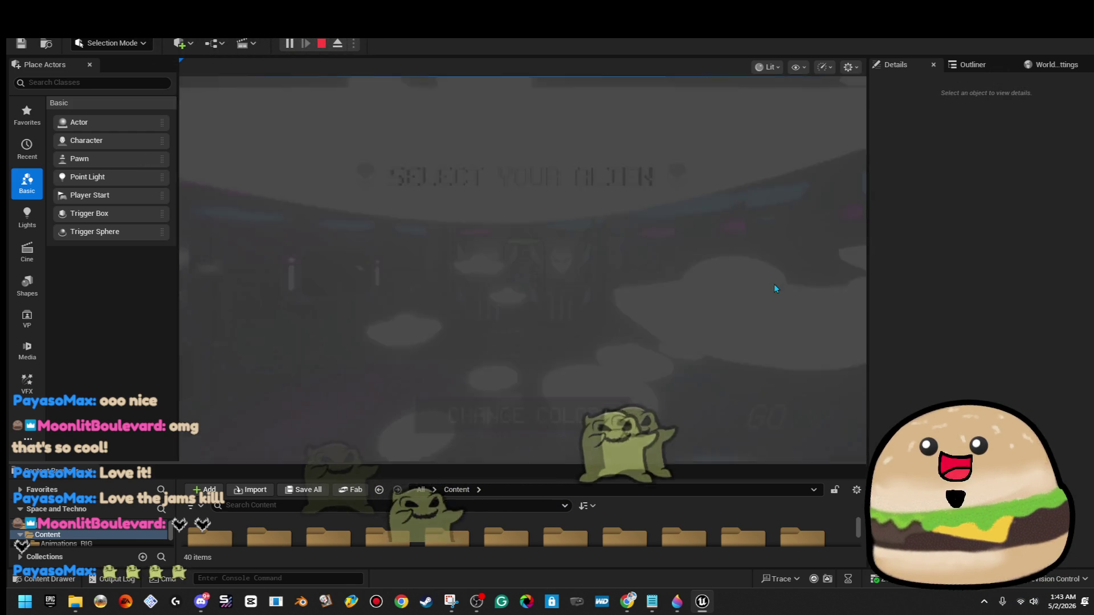
click(766, 416)
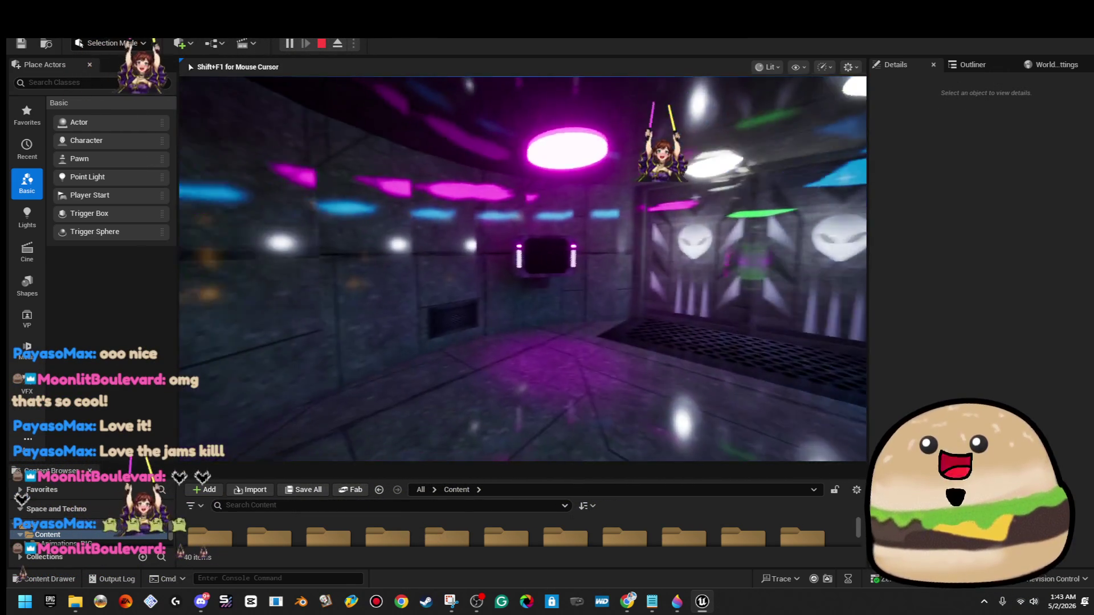
key(shift+F1)
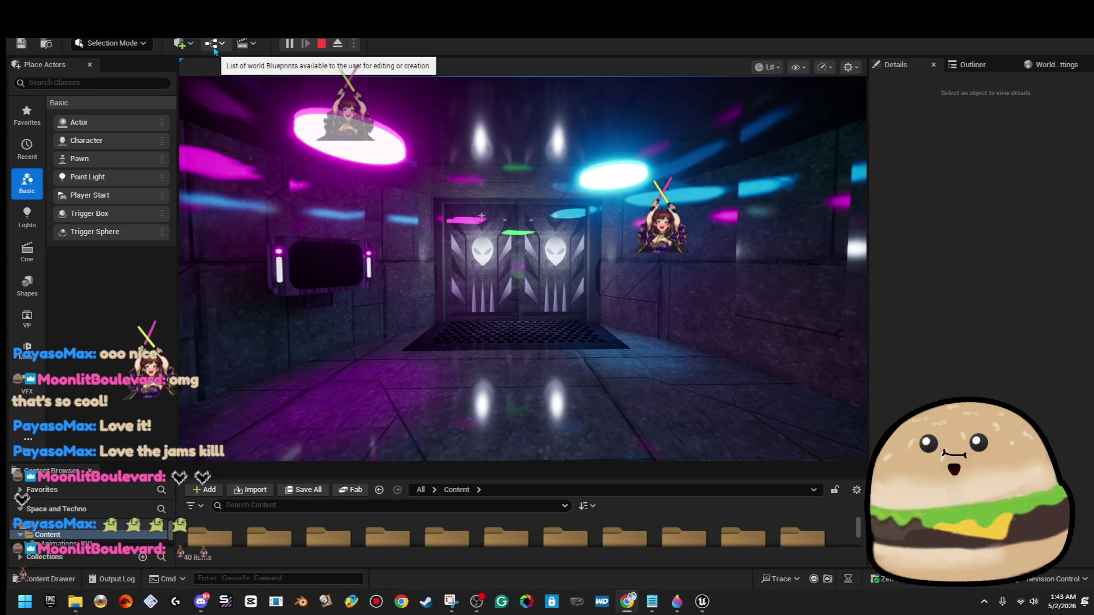
- Review the pre_load_space_credits_menu level blueprint's BeginPlay graph, stop the playtest, and close the graph
click(215, 45)
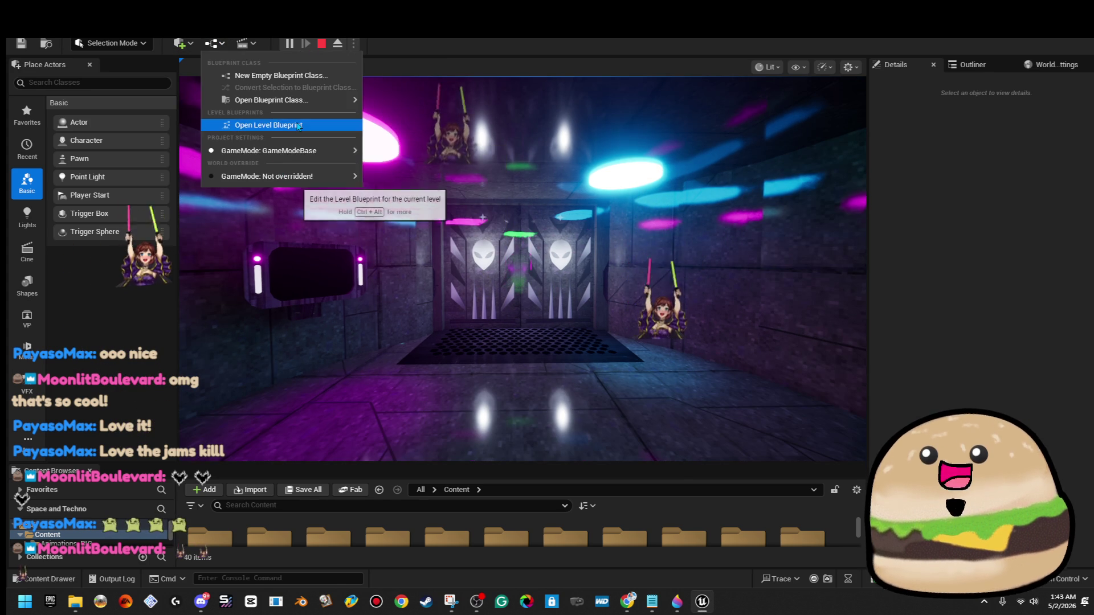
click(299, 125)
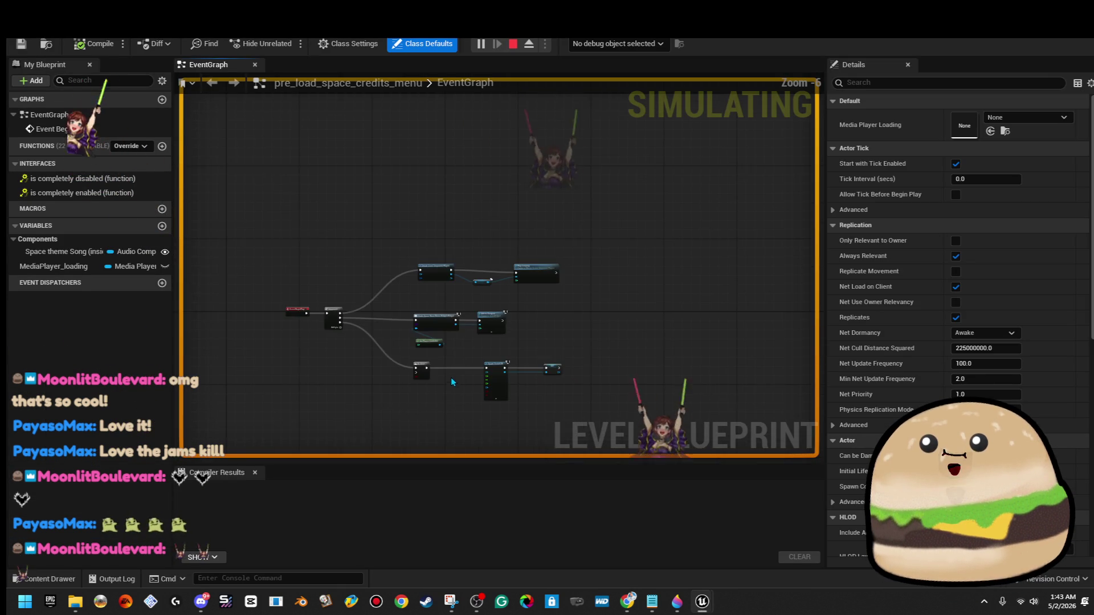
scroll(461, 384, up, 3)
scroll(456, 309, up, 3)
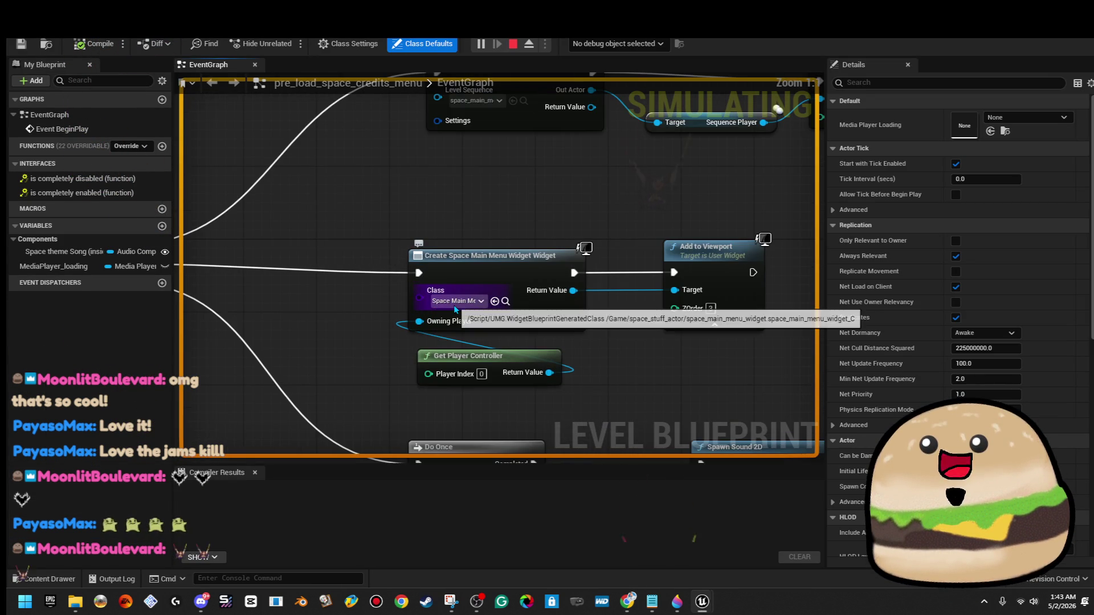
scroll(455, 309, down, 4)
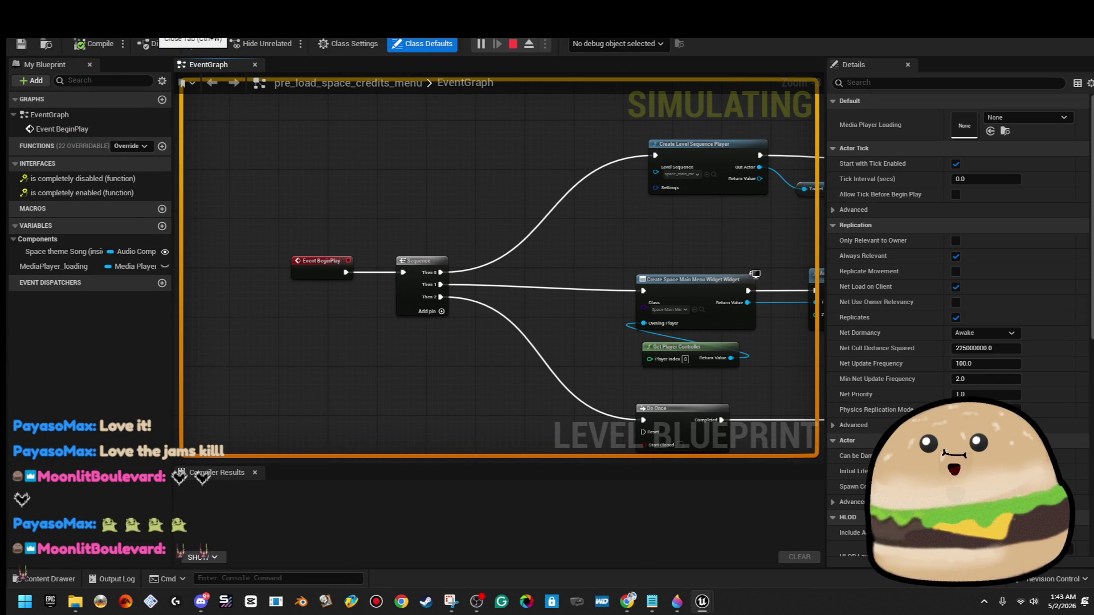
click(514, 44)
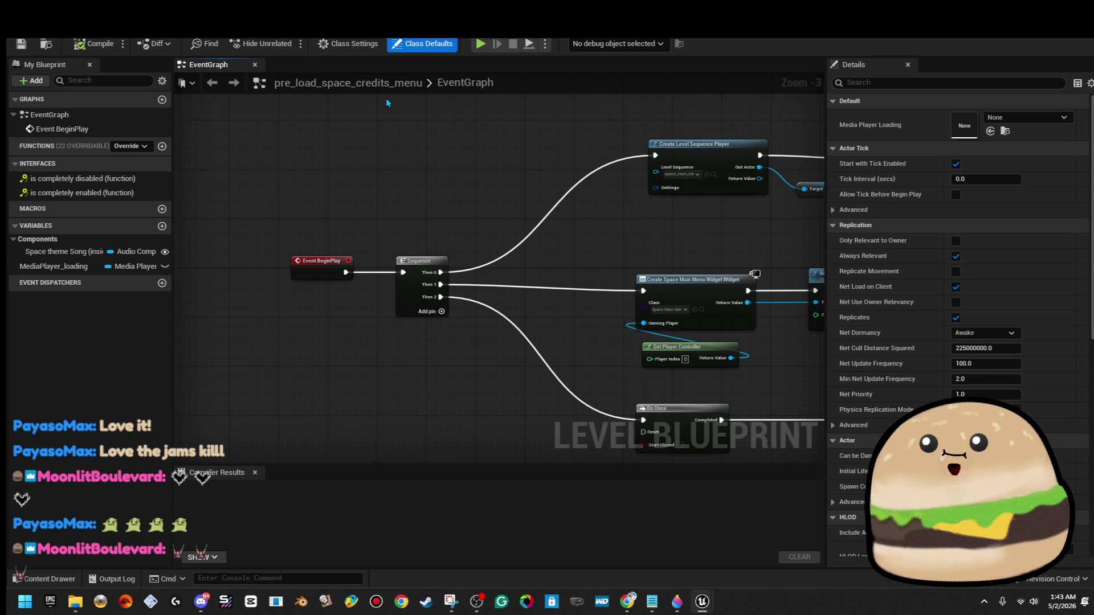
scroll(291, 162, down, 2)
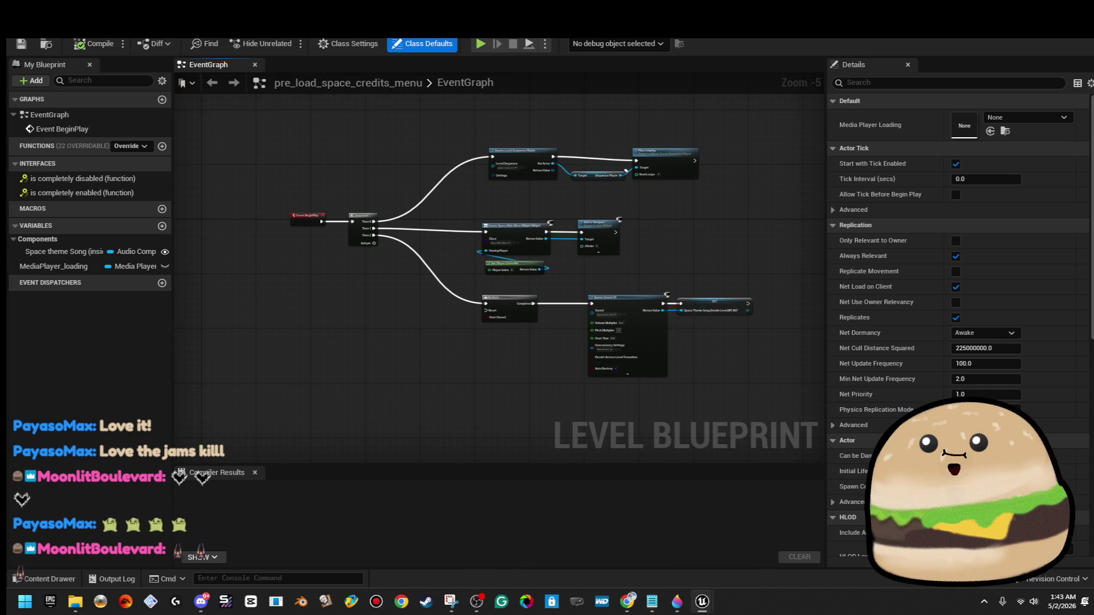
click(197, 30)
- Open the level_SPACE level from the Open Level dialog
click(23, 29)
click(94, 62)
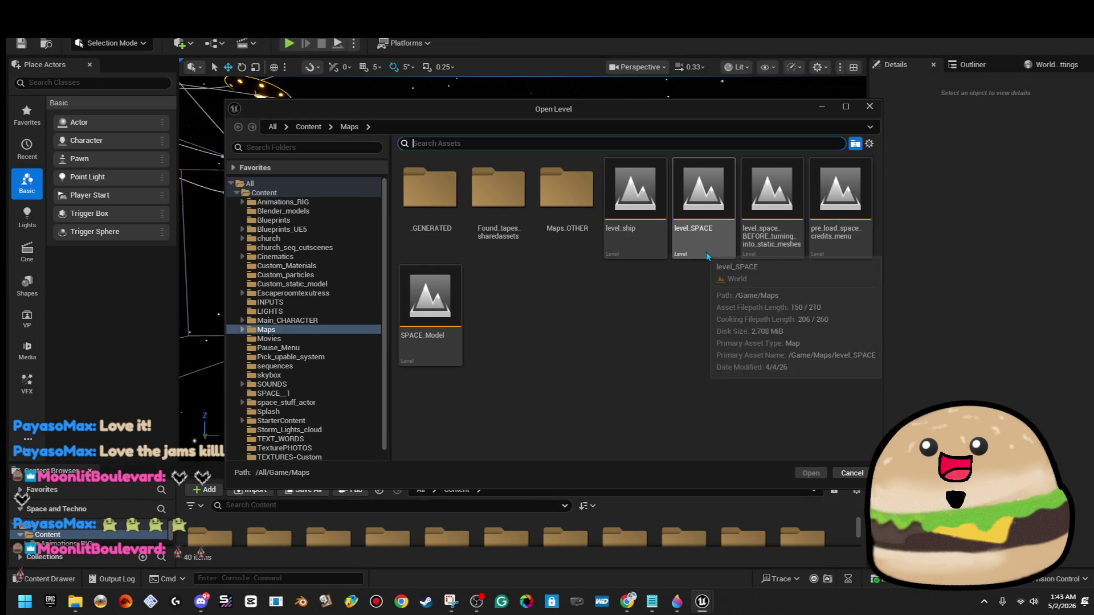
click(826, 246)
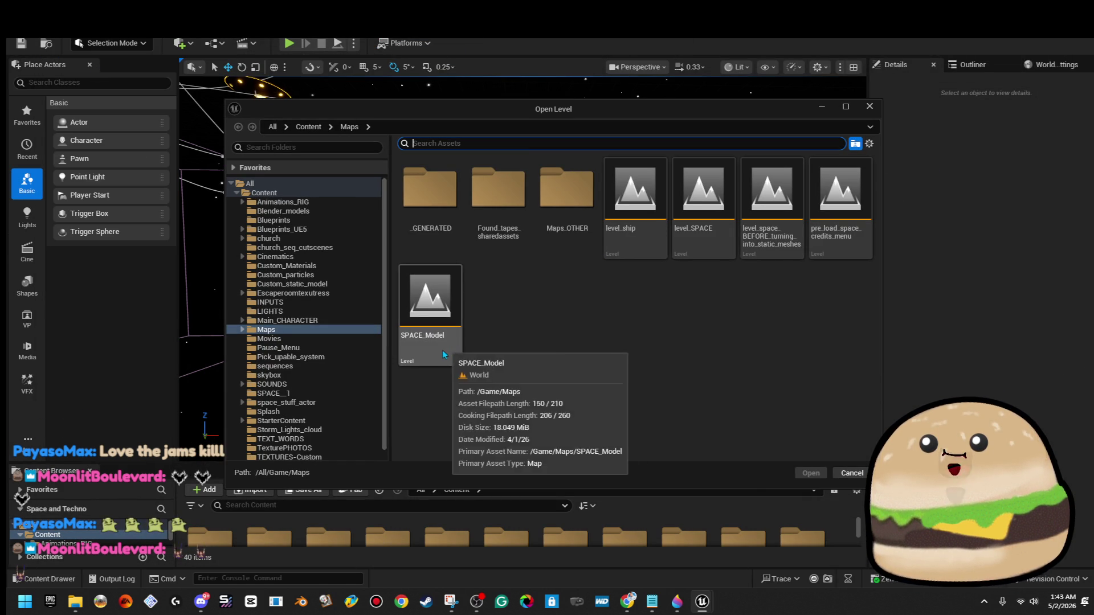
click(709, 243)
double_click(707, 240)
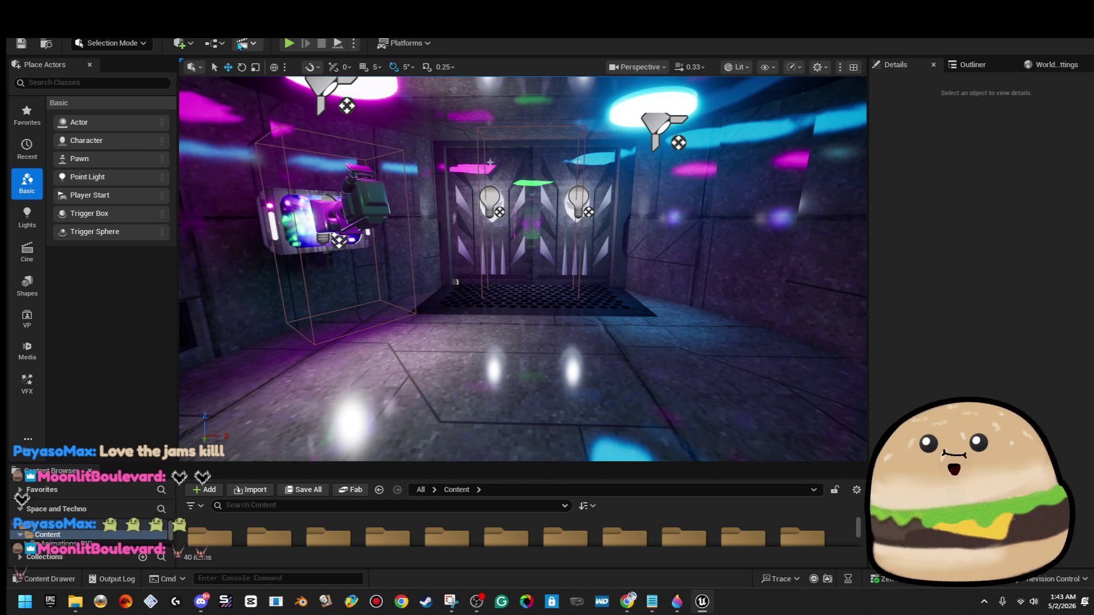
- Open level_SPACE's level blueprint and locate the Create Space Char Choose Widget node after BeginPlay
click(221, 44)
click(272, 128)
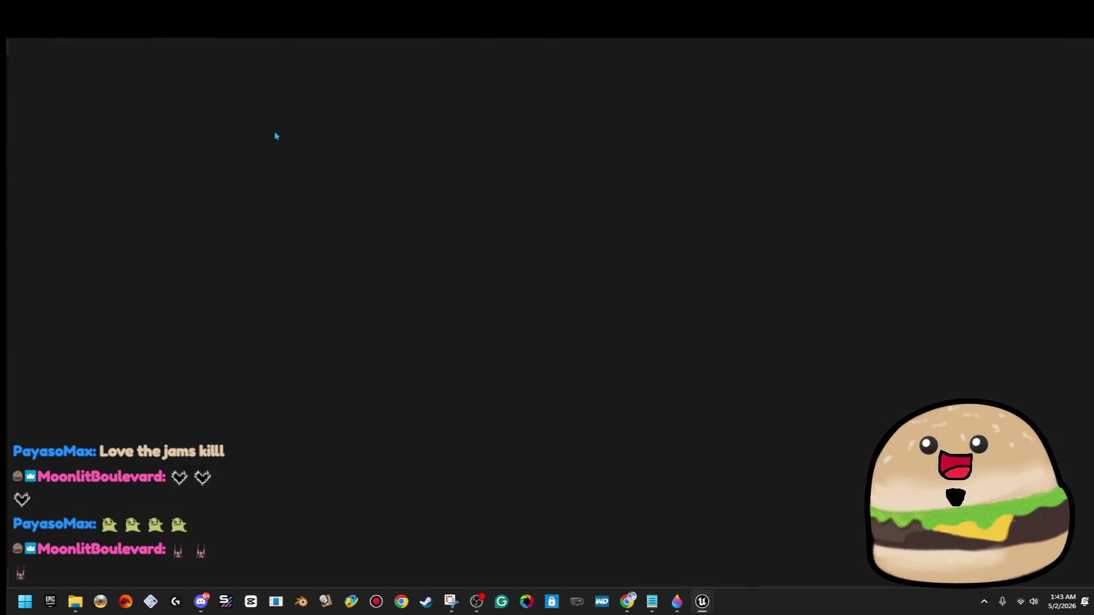
scroll(495, 209, down, 2)
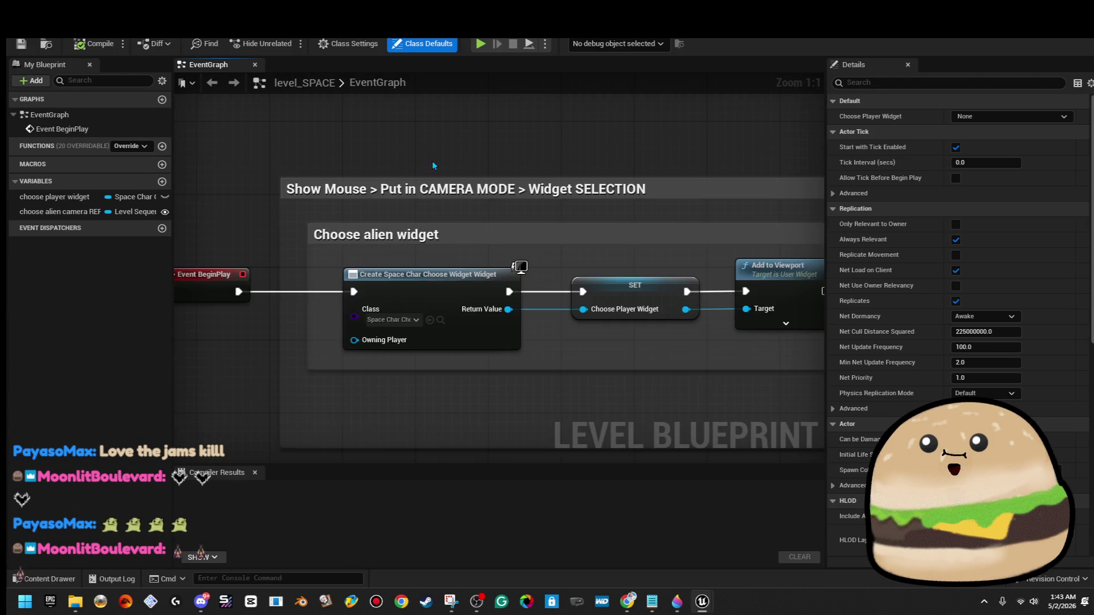
drag(495, 209, 622, 215)
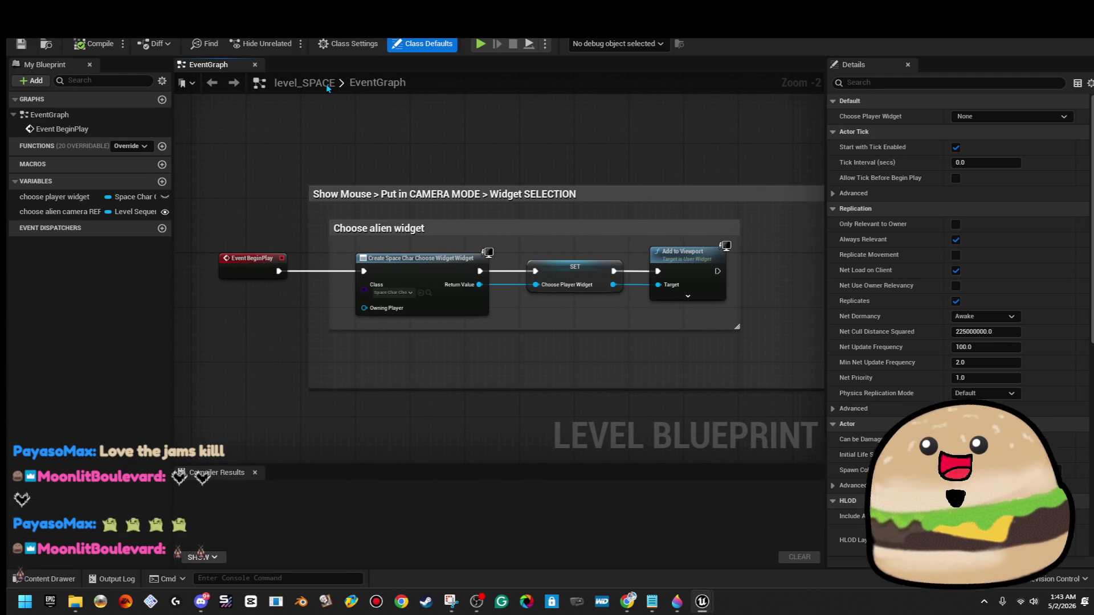
click(430, 305)
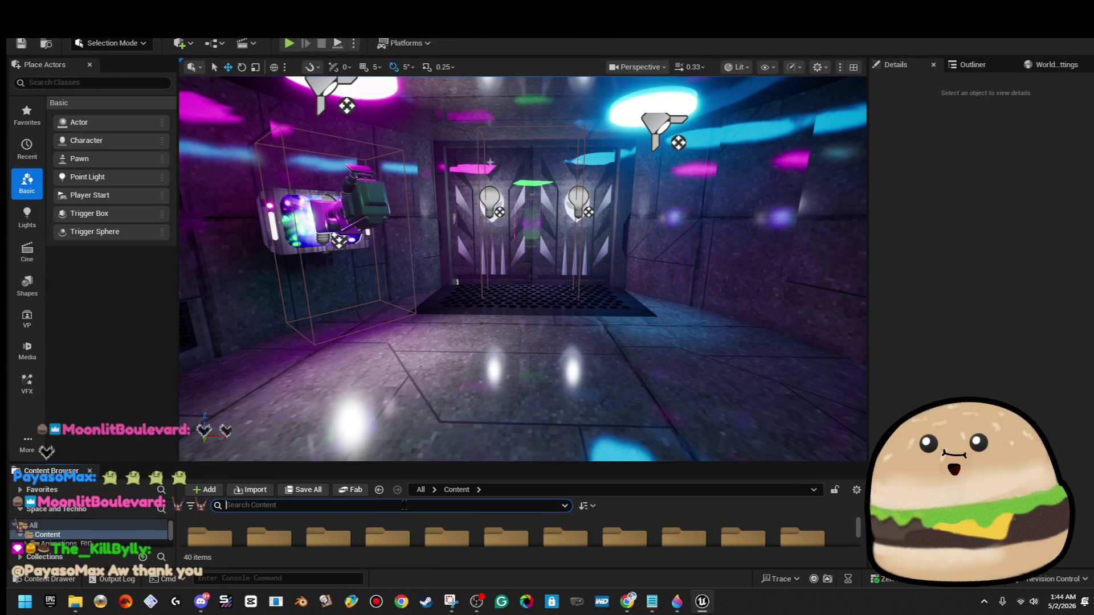
- Search the Content Browser for 'space char' and open space_char_choose_widget
text(space c)
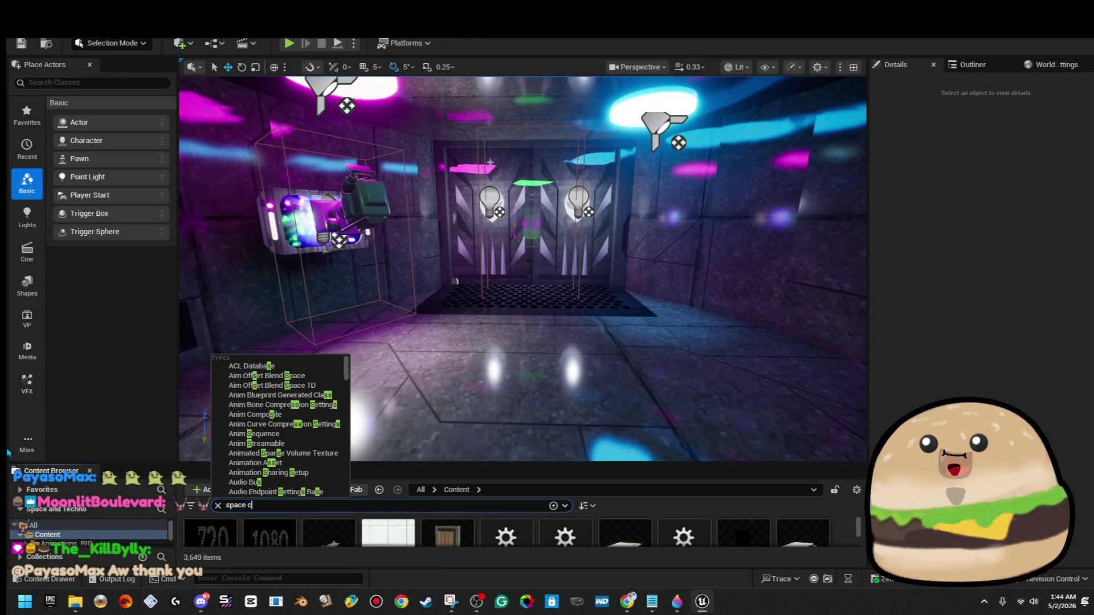
text(har)
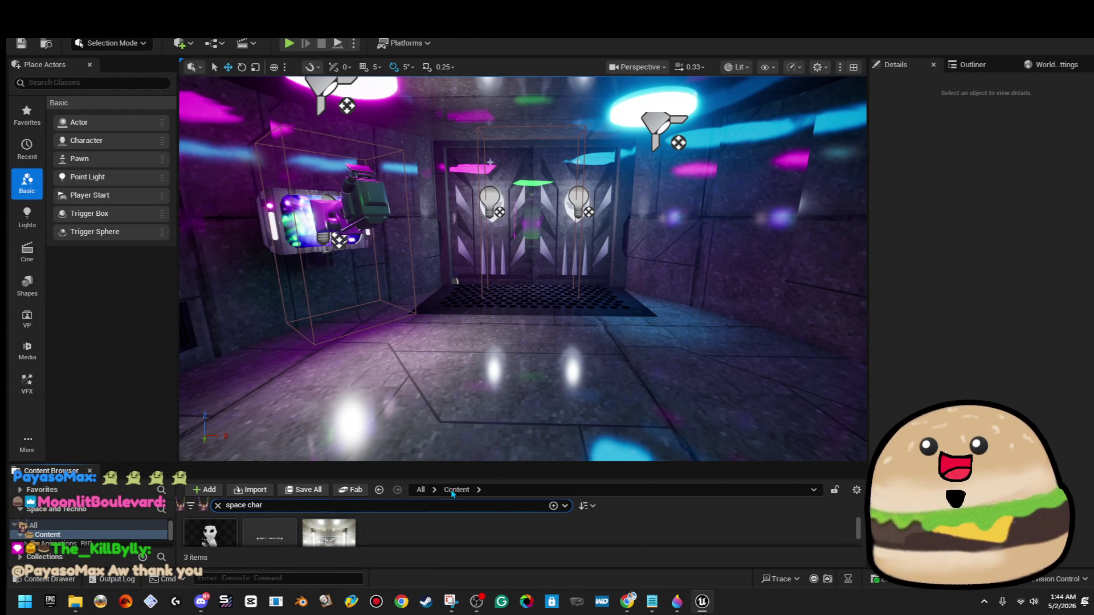
drag(453, 463, 449, 336)
double_click(280, 448)
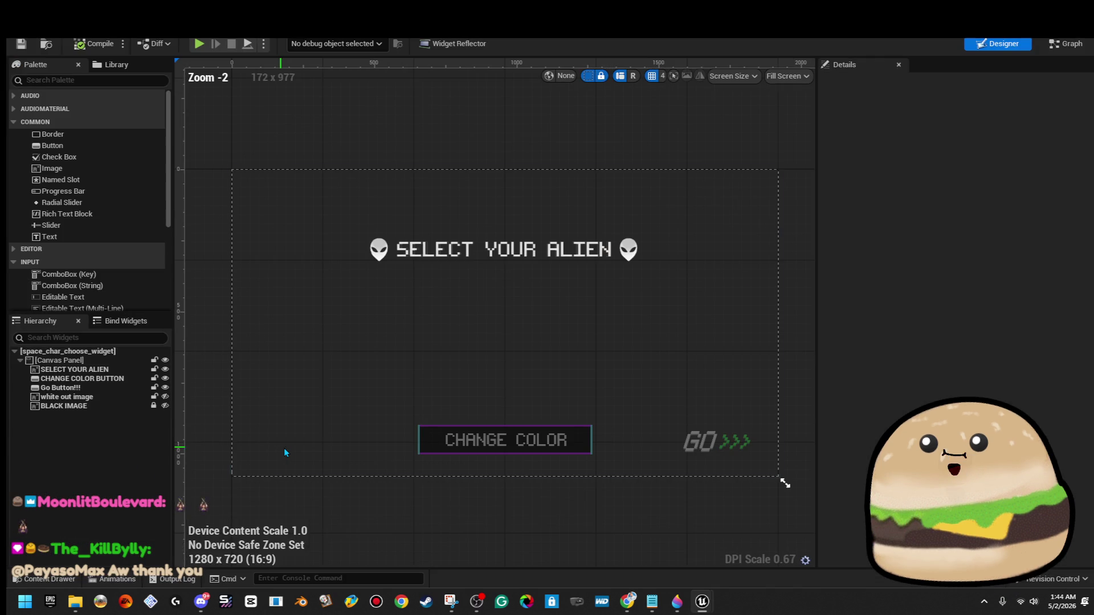
- In the widget graph, wire Set Input Mode UI Only into Create Level Sequence Player and compile
click(1065, 44)
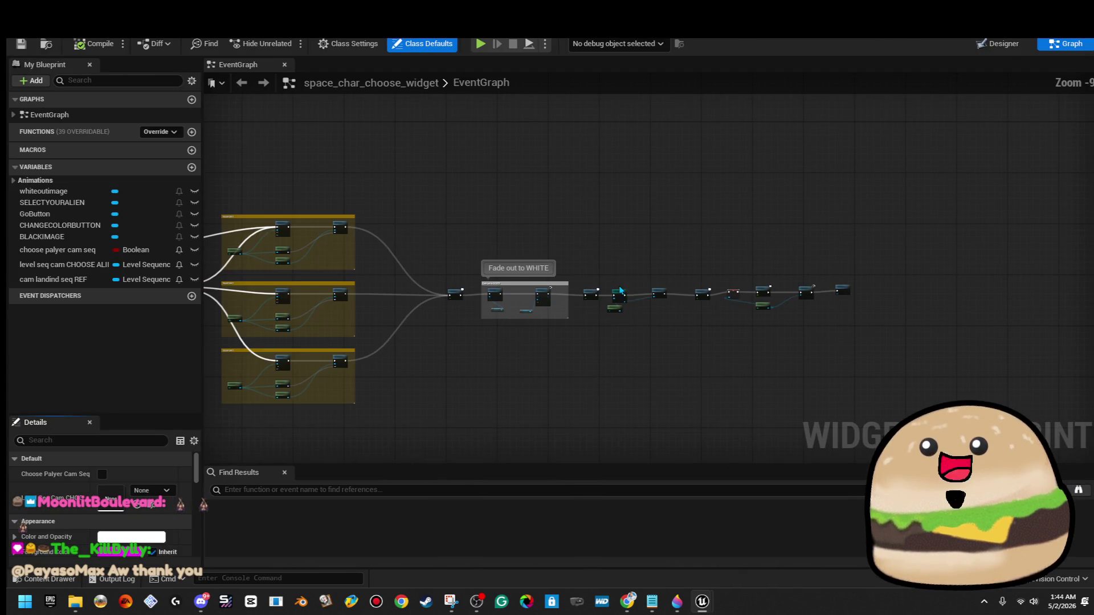
scroll(616, 288, down, 2)
drag(484, 285, 771, 317)
drag(403, 245, 690, 257)
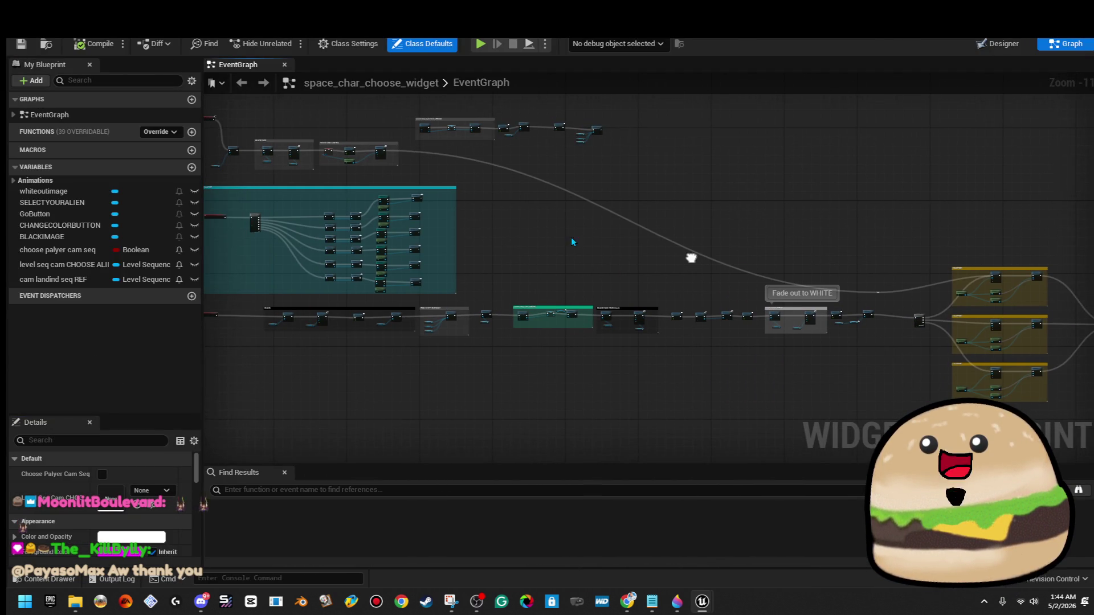
scroll(660, 190, up, 3)
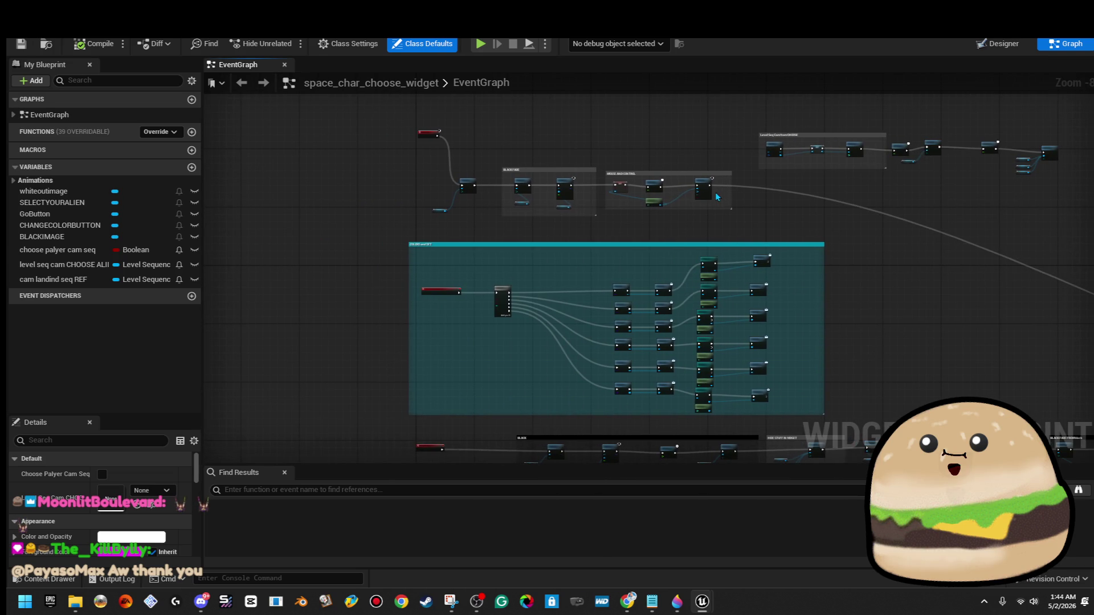
scroll(771, 164, up, 6)
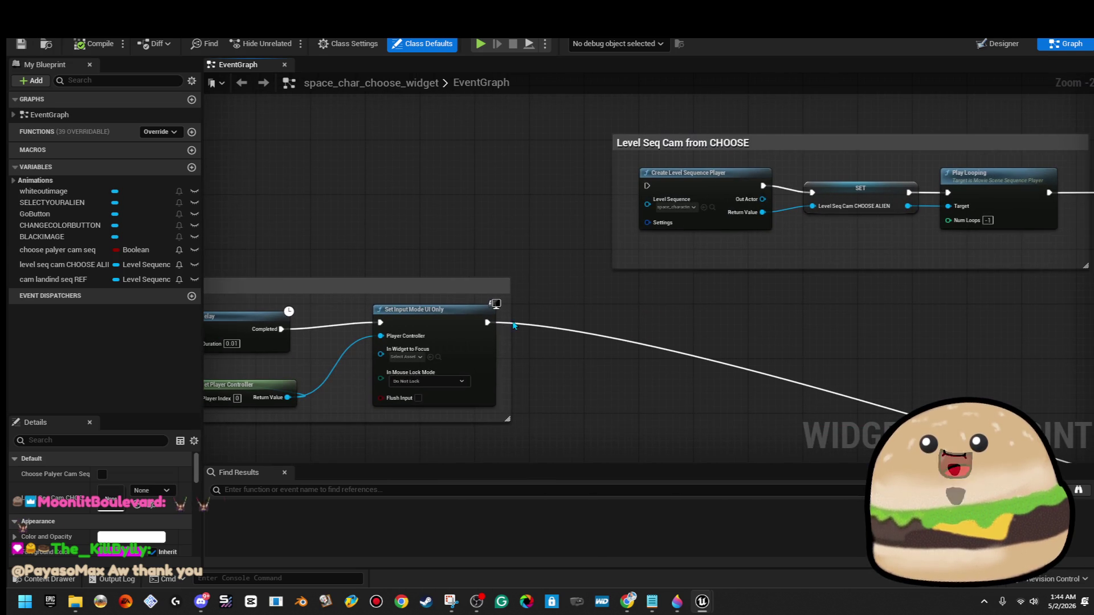
drag(487, 323, 646, 186)
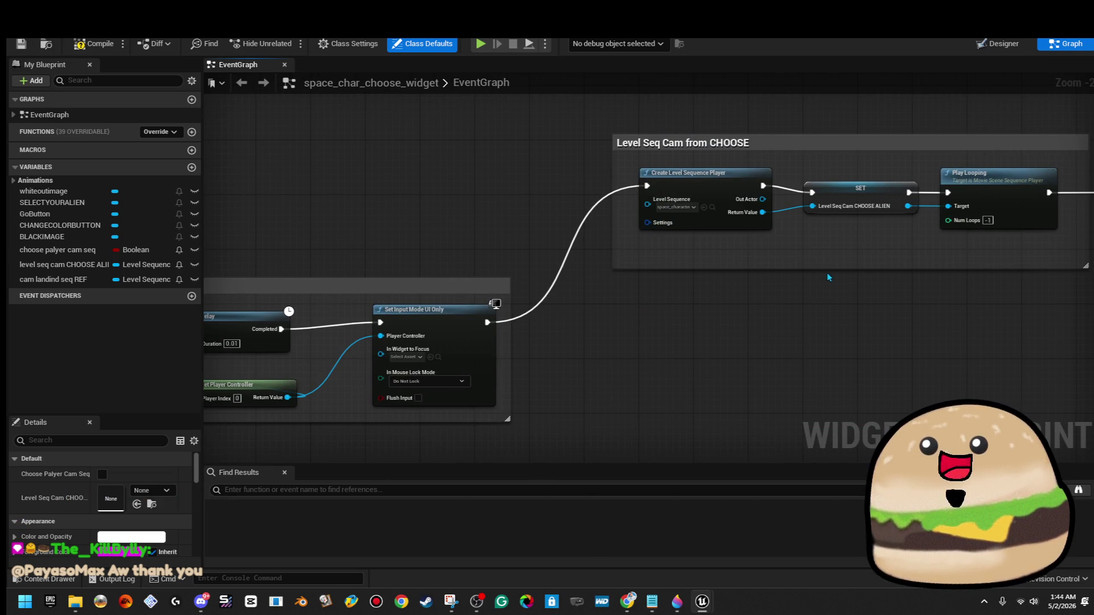
scroll(741, 297, down, 3)
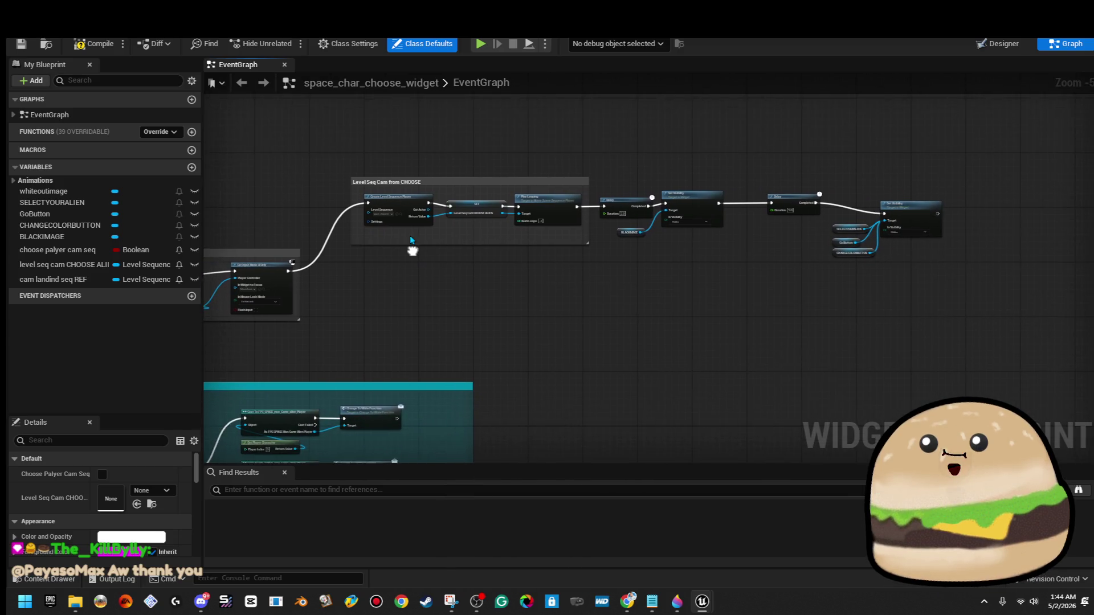
click(96, 46)
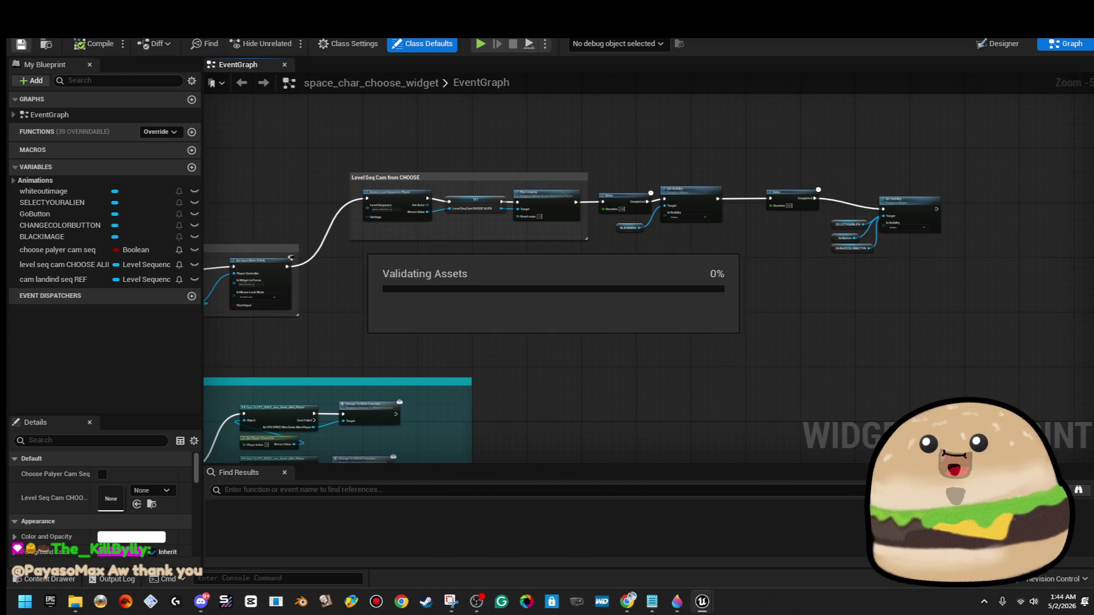
click(46, 44)
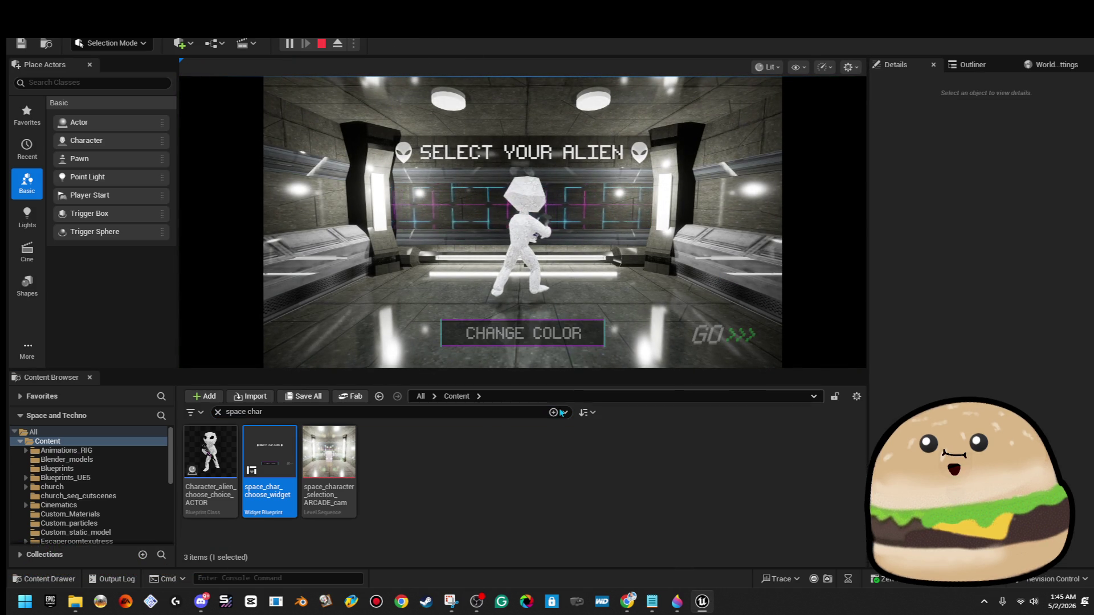
- Enlarge the game view, try changing the alien's colour once, and stop the playtest
drag(581, 369, 582, 453)
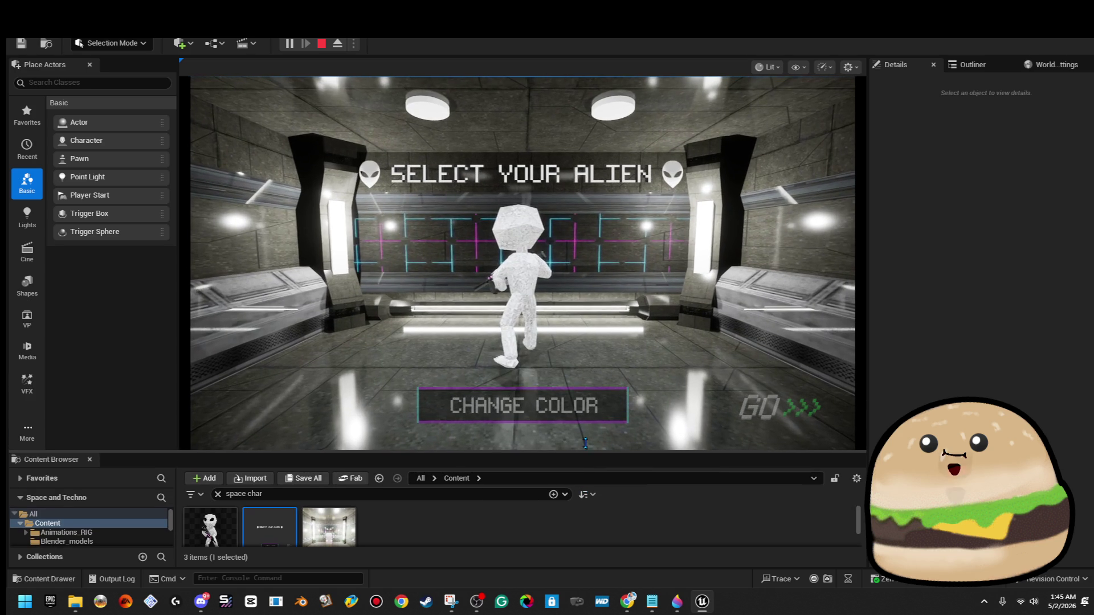
click(596, 411)
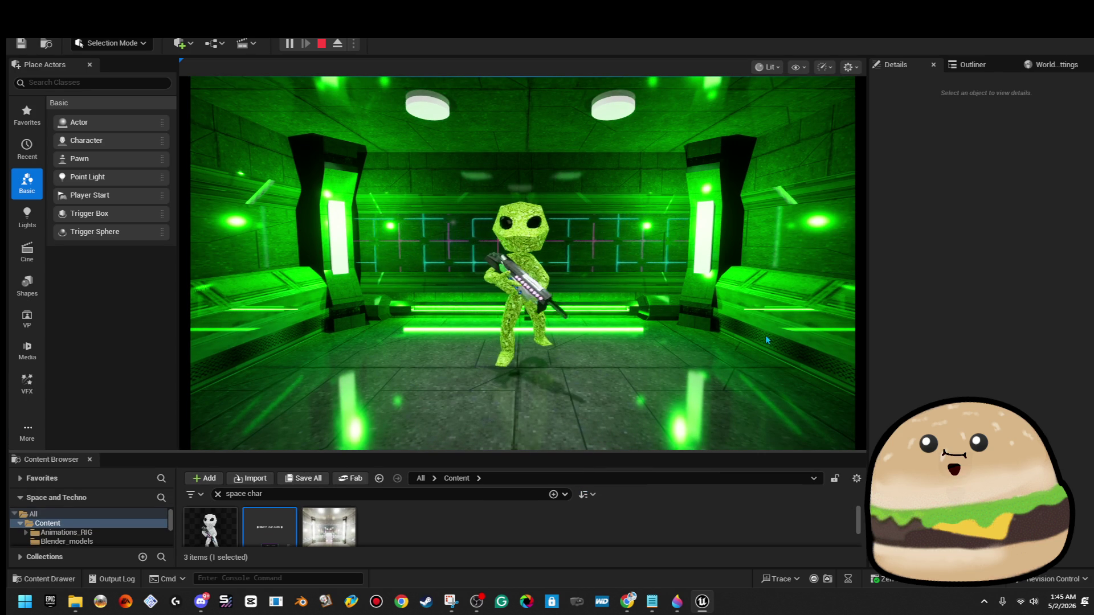
click(320, 44)
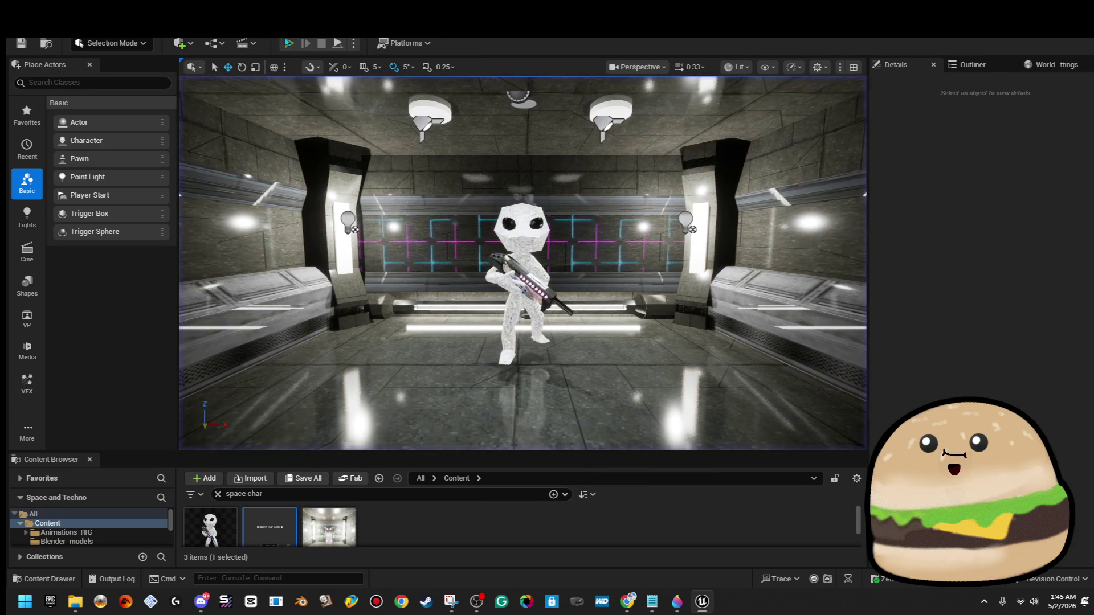
- Restart the playtest with Alt+P, cycle the alien's colour to green, and press GO
key(alt+p)
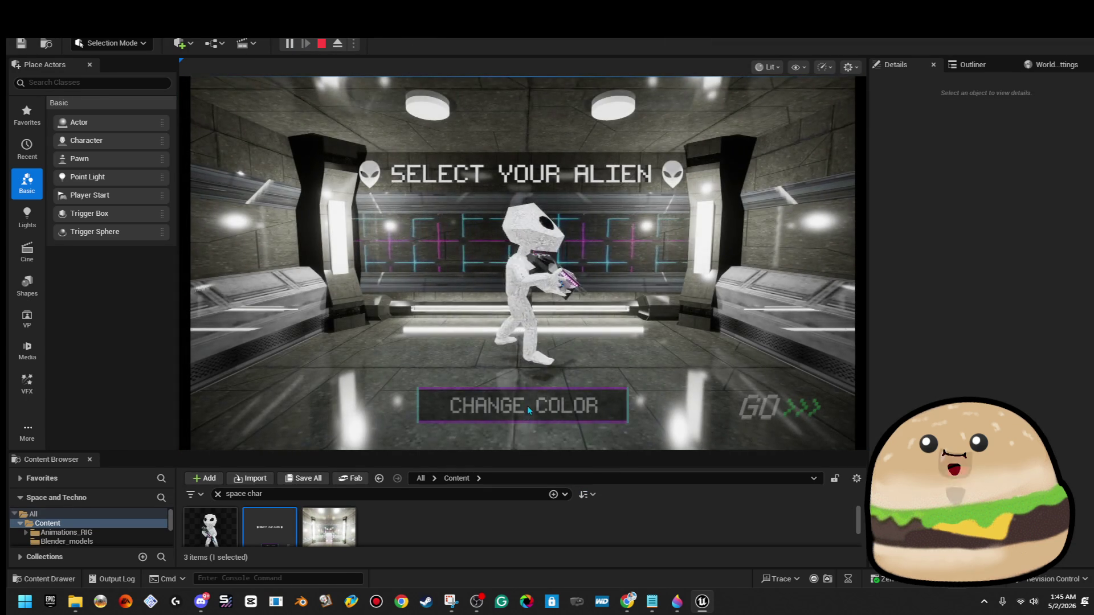
click(539, 406)
click(538, 406)
click(539, 406)
click(539, 407)
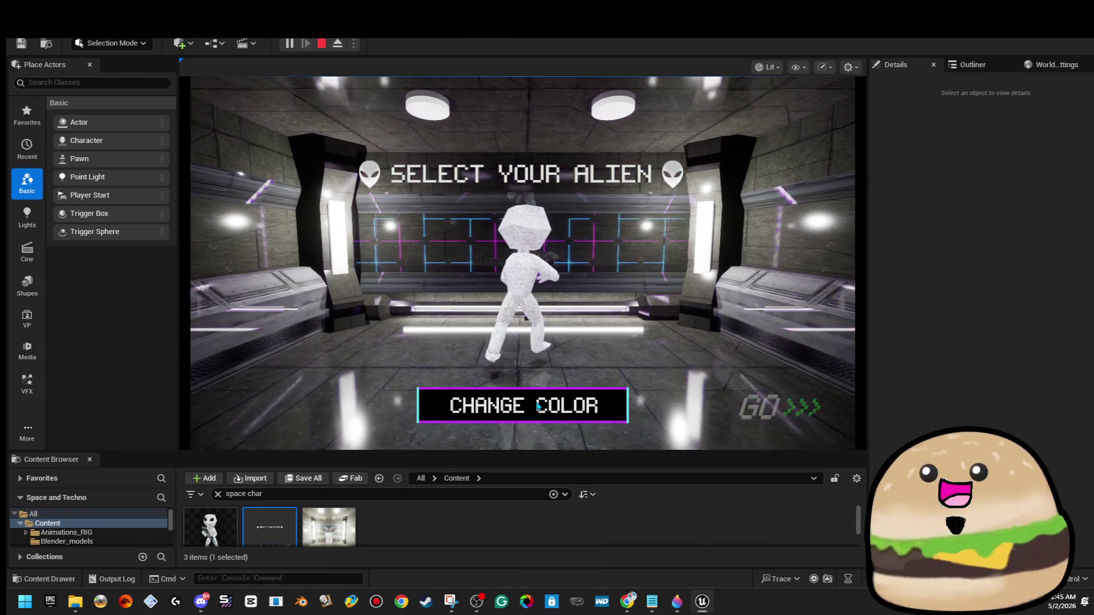
click(538, 406)
click(774, 415)
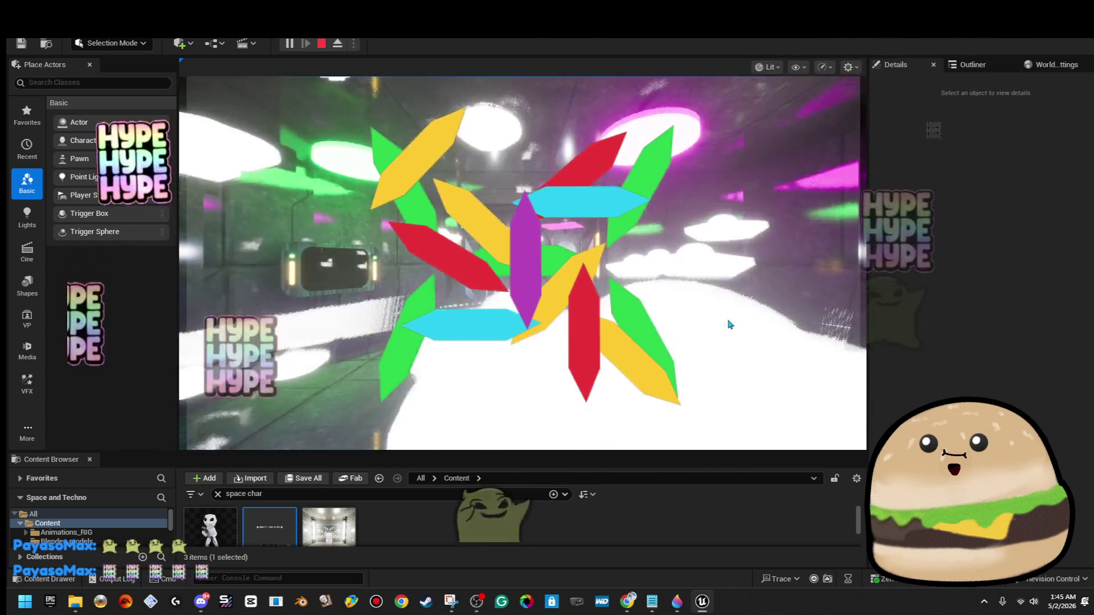
- Give the game input control in the station, then end the playtest with Escape
click(537, 135)
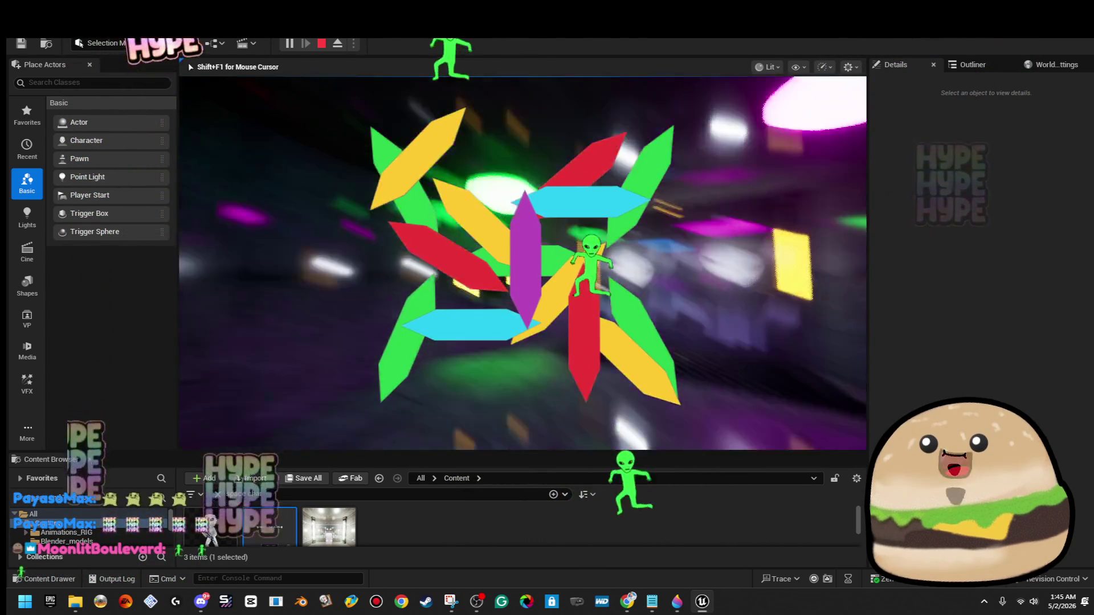
key(Escape)
click(213, 43)
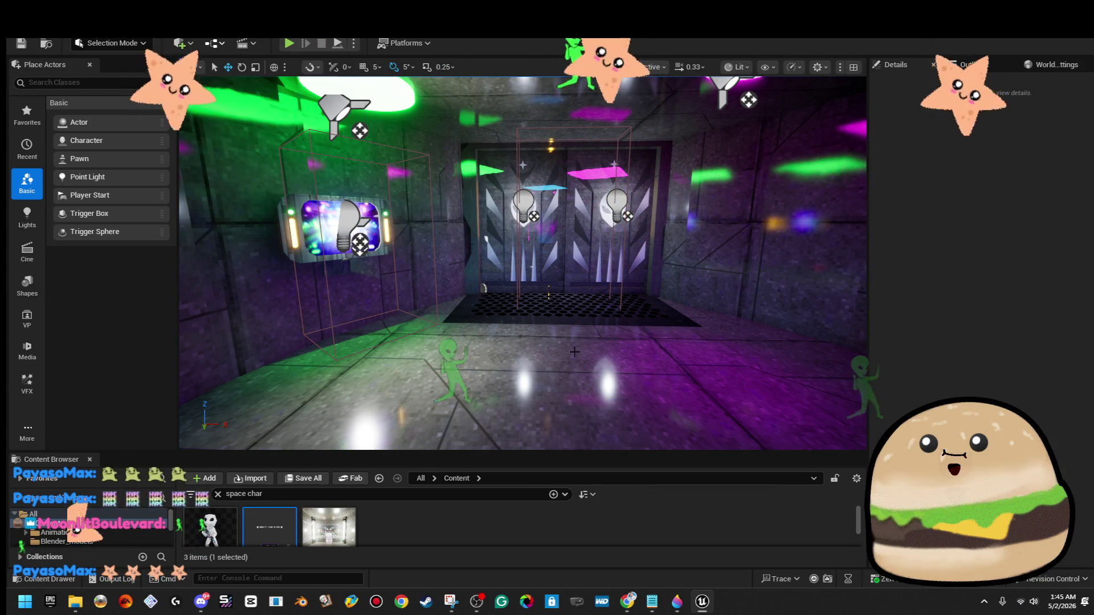
- Open and close the level blueprint, then reopen space_char_choose_widget in the designer
click(657, 182)
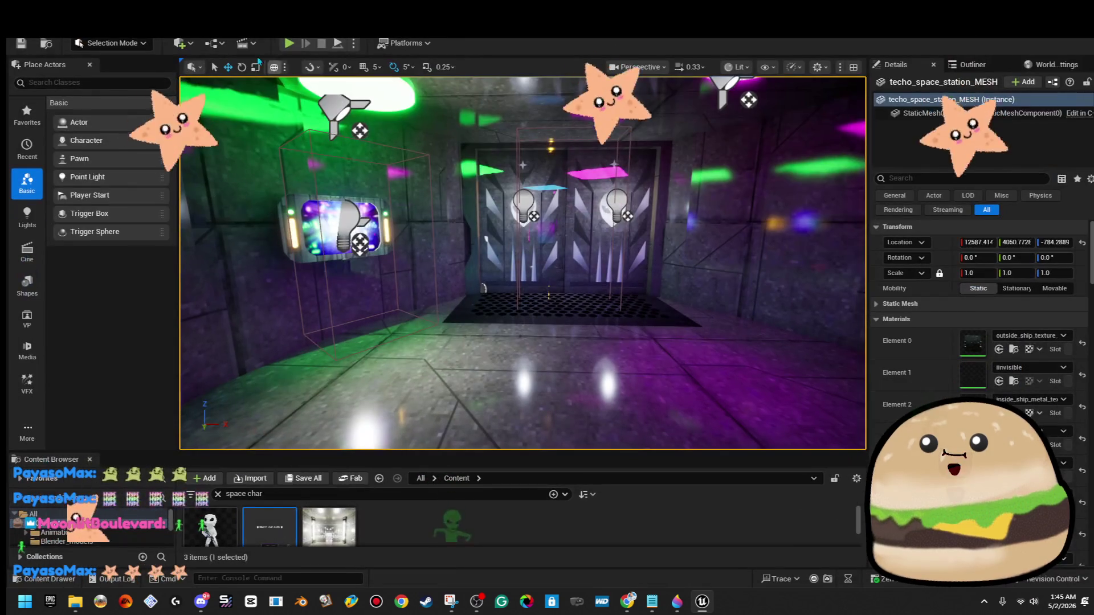
click(214, 46)
click(282, 128)
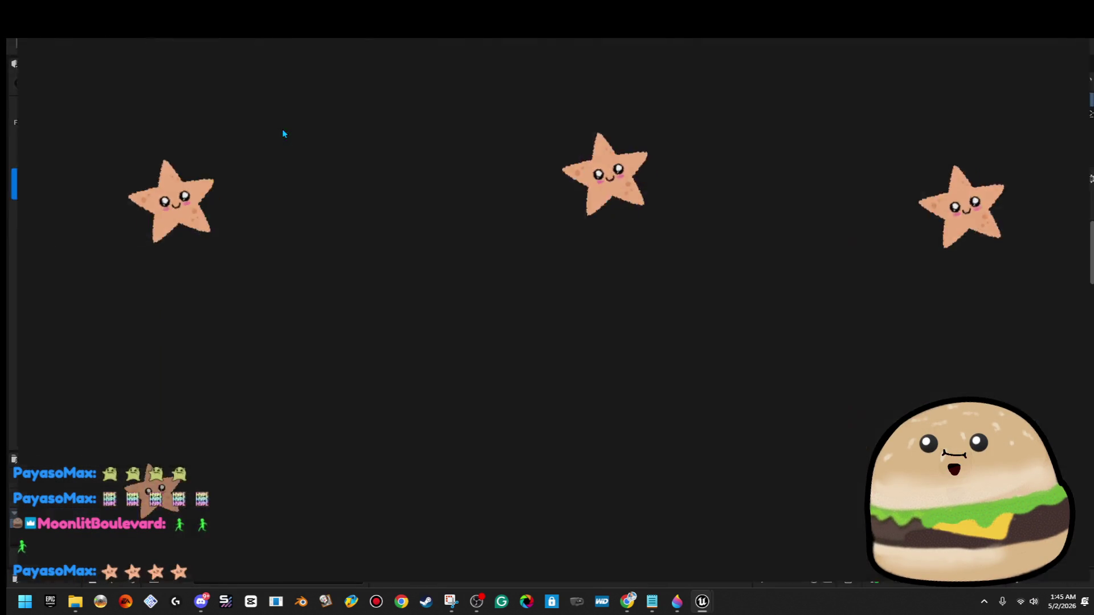
key(alt+F4)
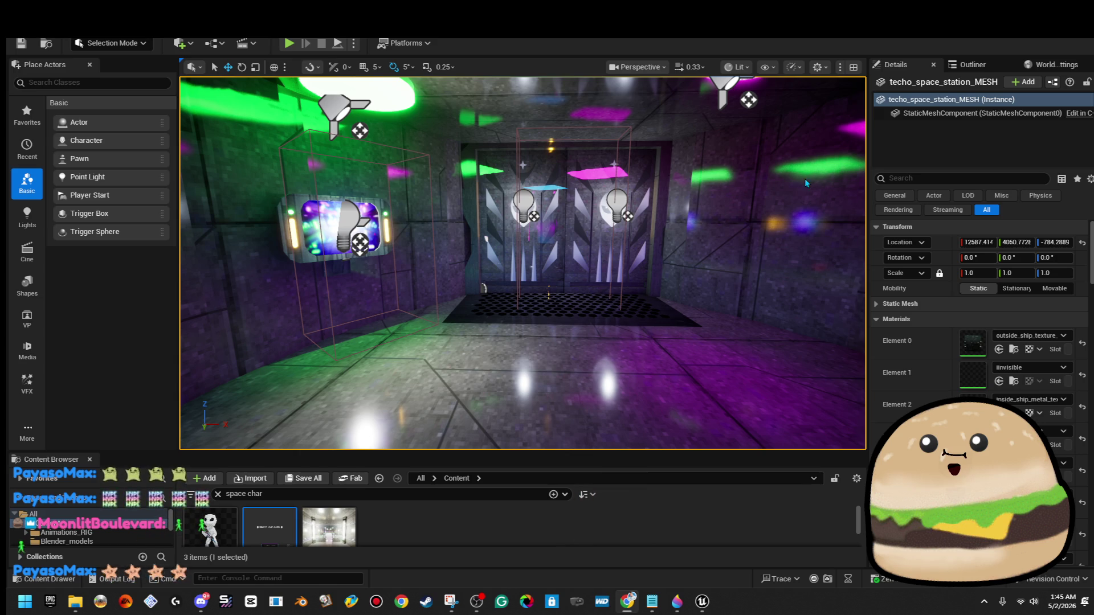
double_click(269, 529)
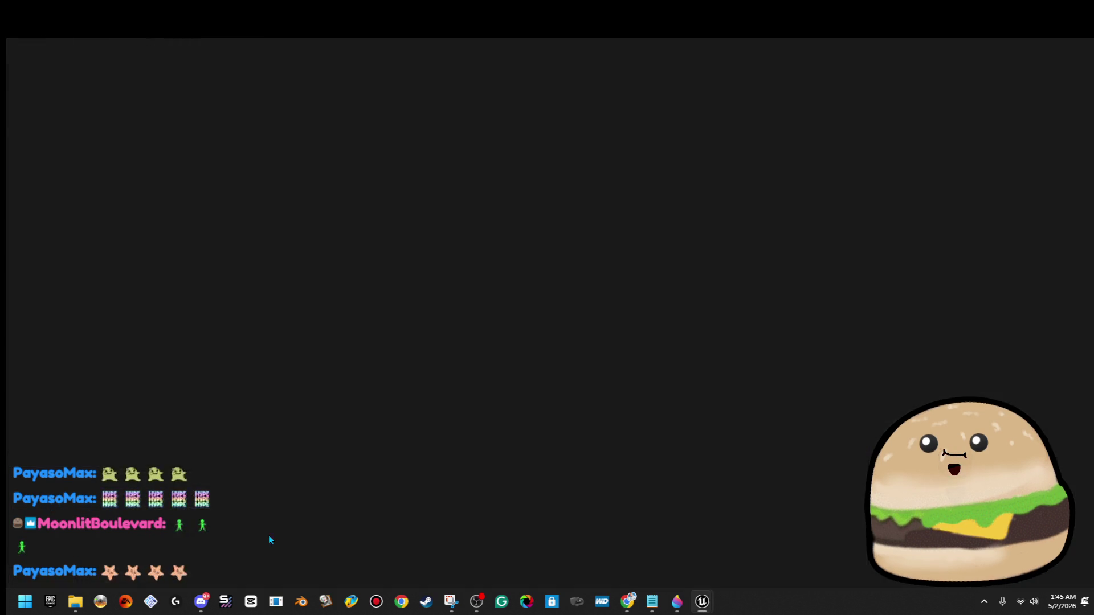
scroll(517, 311, down, 7)
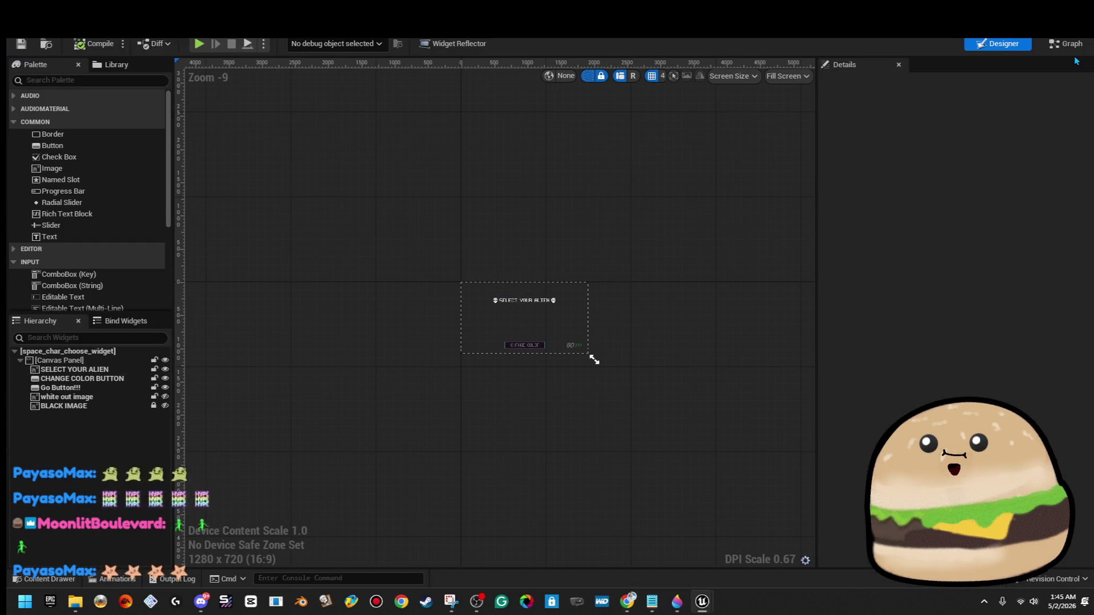
- In the widget graph, wire the Stop node into MultiGate's exec input, then playtest with Alt+P
click(1064, 43)
scroll(498, 187, up, 4)
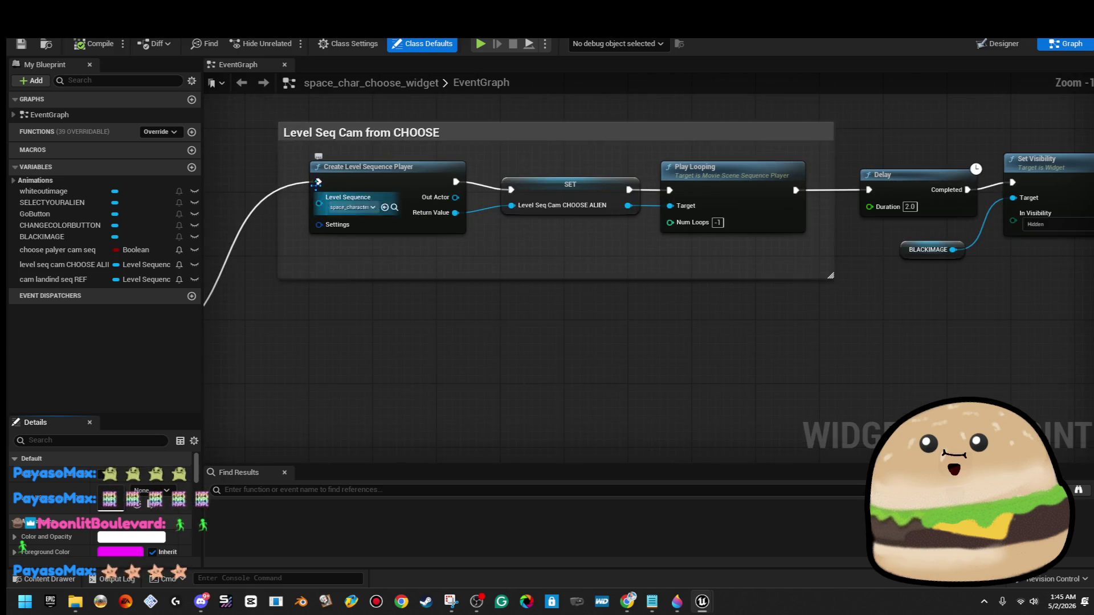
drag(436, 283, 464, 306)
mouse_move(397, 304)
mouse_down()
mouse_move(733, 452)
mouse_move(581, 462)
mouse_move(1082, 382)
mouse_move(1080, 473)
mouse_move(1091, 449)
mouse_move(940, 245)
mouse_move(1087, 252)
mouse_move(649, 262)
mouse_move(709, 262)
mouse_move(856, 213)
mouse_up()
scroll(1080, 473, down, 6)
scroll(940, 245, up, 4)
scroll(658, 265, up, 3)
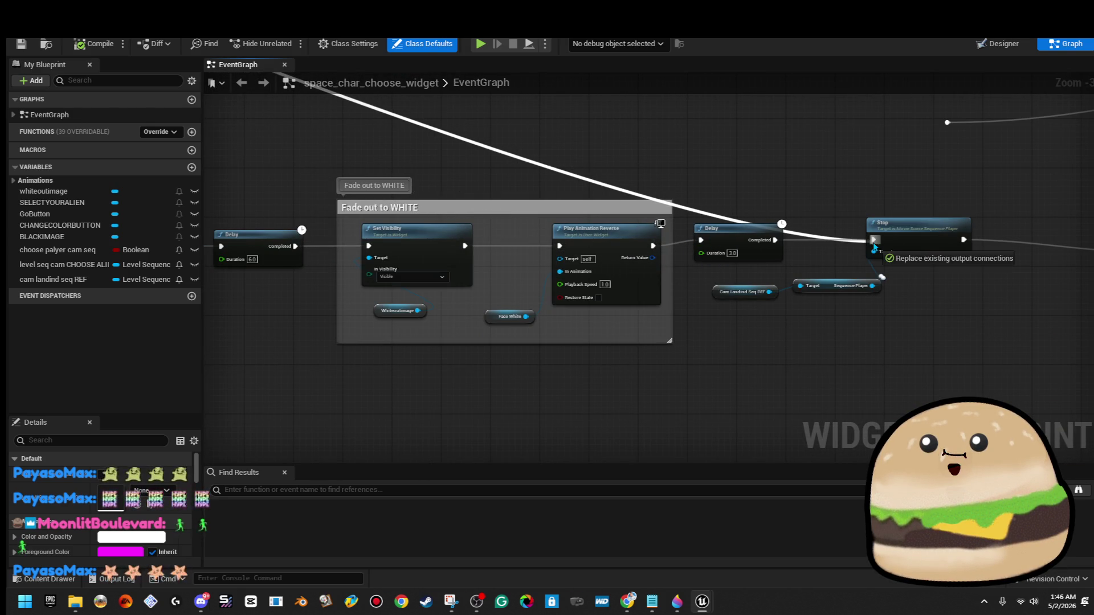
mouse_move(980, 234)
mouse_down()
mouse_move(997, 245)
mouse_move(723, 289)
mouse_move(712, 273)
mouse_move(578, 254)
mouse_up()
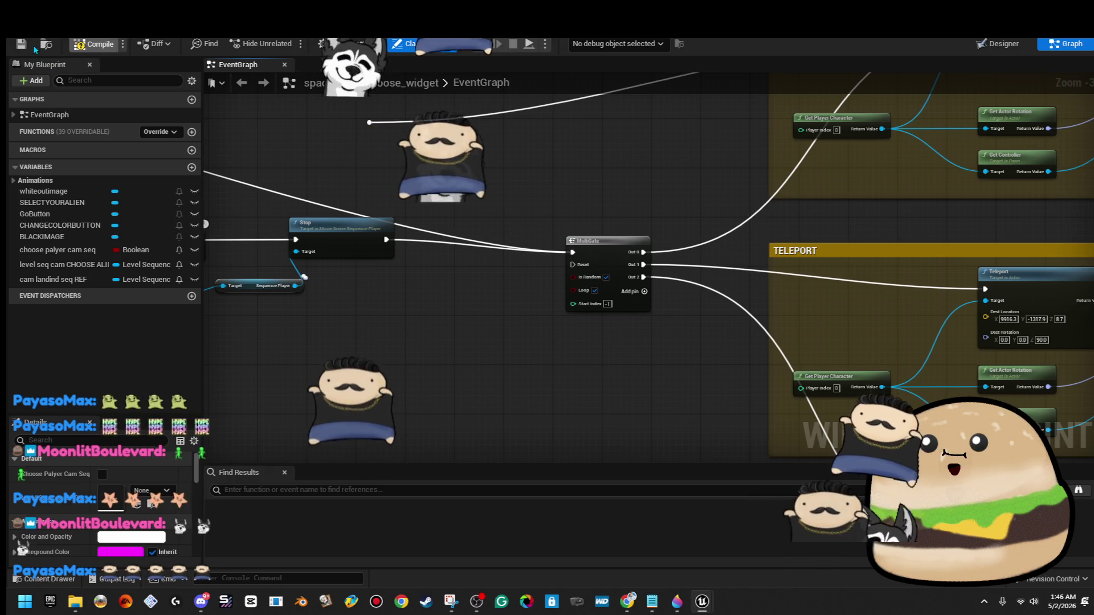
key(alt+p)
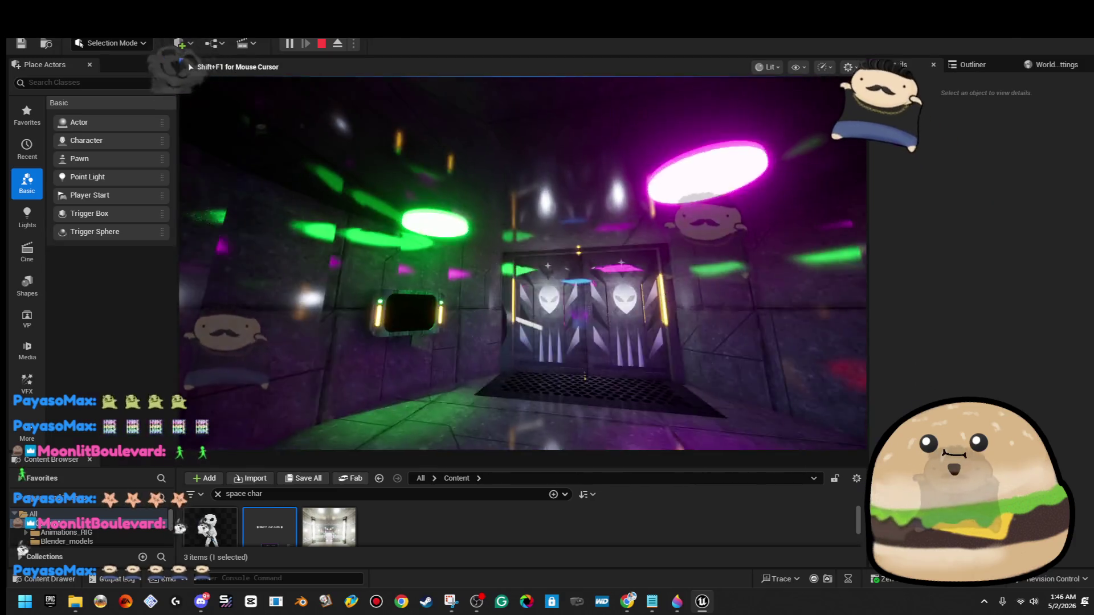
- Play through the neon station corridors fullscreen with F11, then exit with Escape
key(F11)
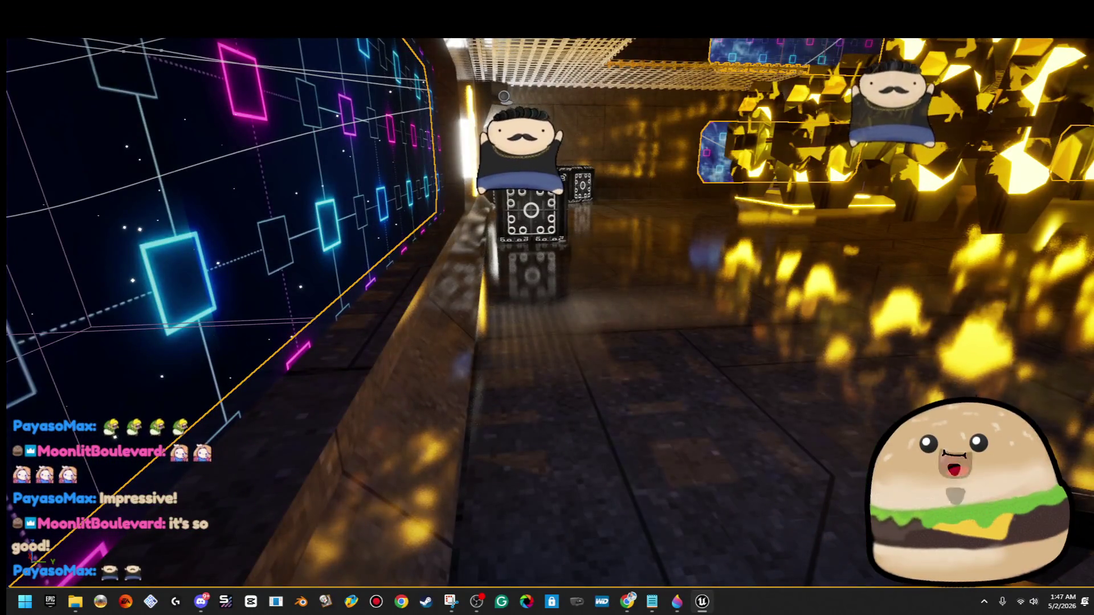
key(Escape)
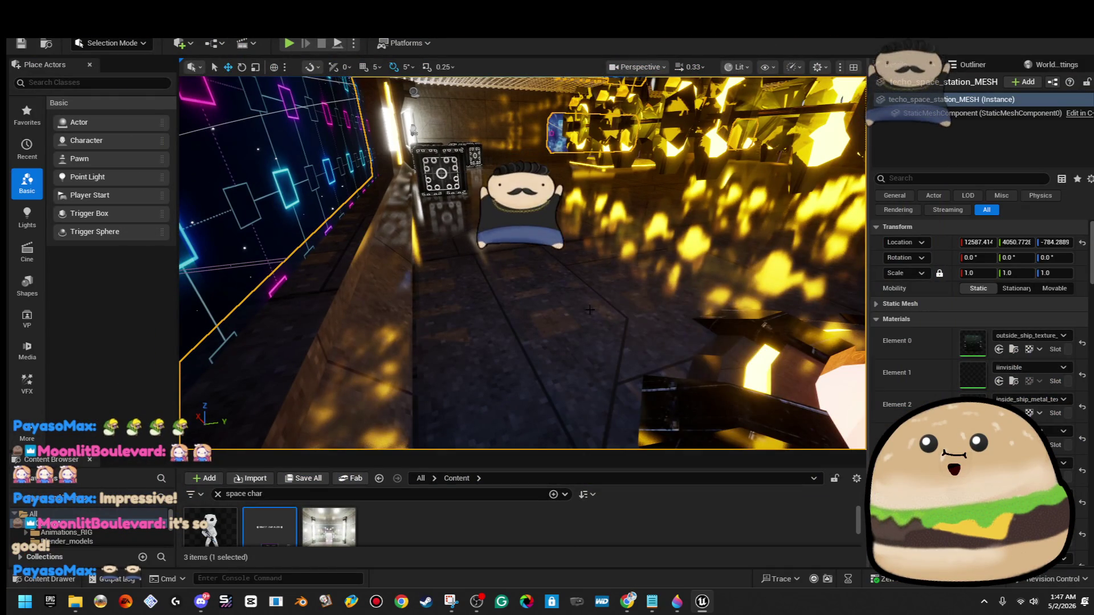
- Start another Play From Here playtest from the clicked corridor spot and switch it to fullscreen
right_click(589, 310)
click(643, 578)
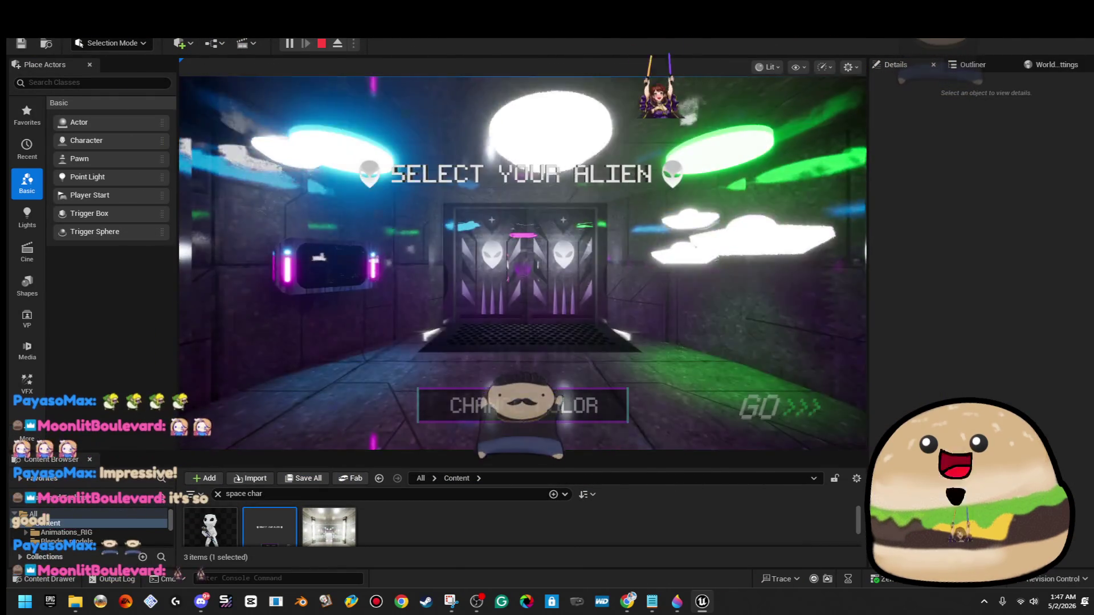
key(F11)
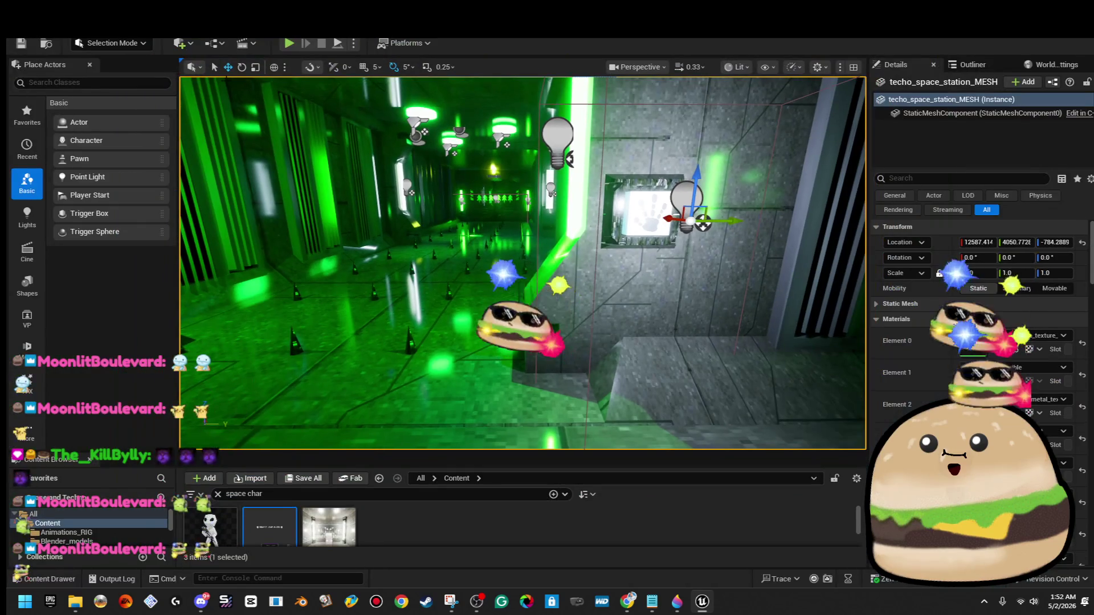
- Open the space level saved before mesh conversion and look up toward its ceiling
click(85, 63)
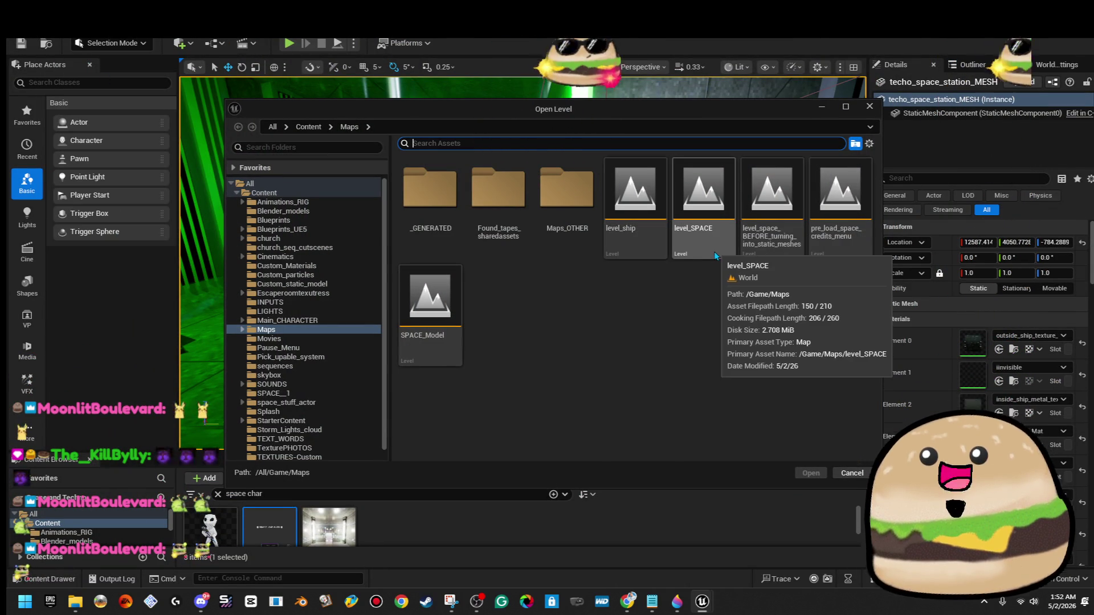
click(787, 250)
double_click(786, 251)
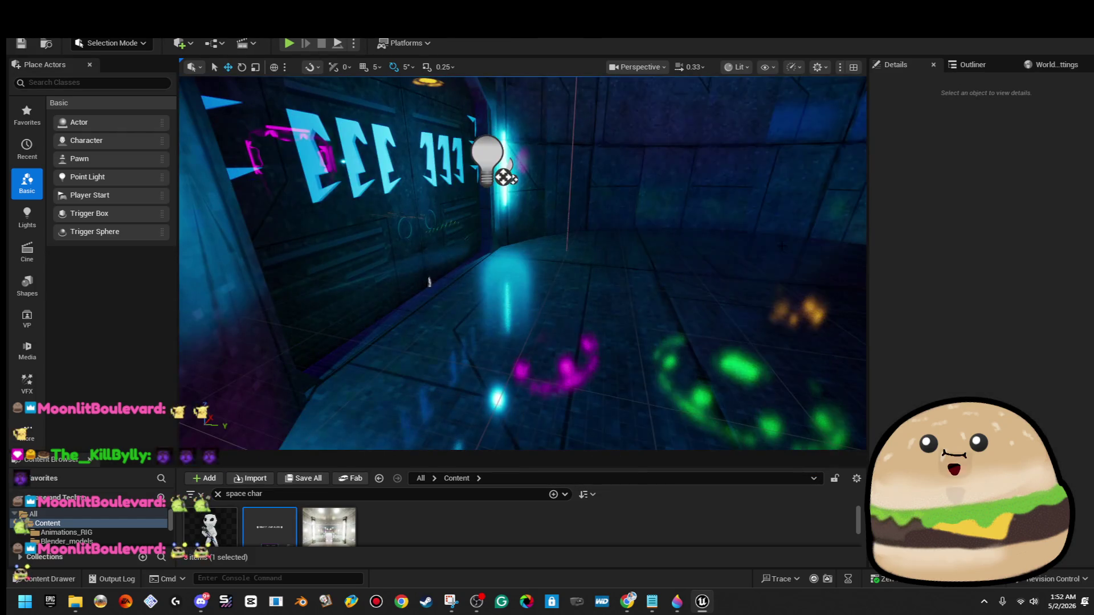
drag(523, 263, 523, 263)
- Open the SPACE_Model level through File > Open Level
click(44, 22)
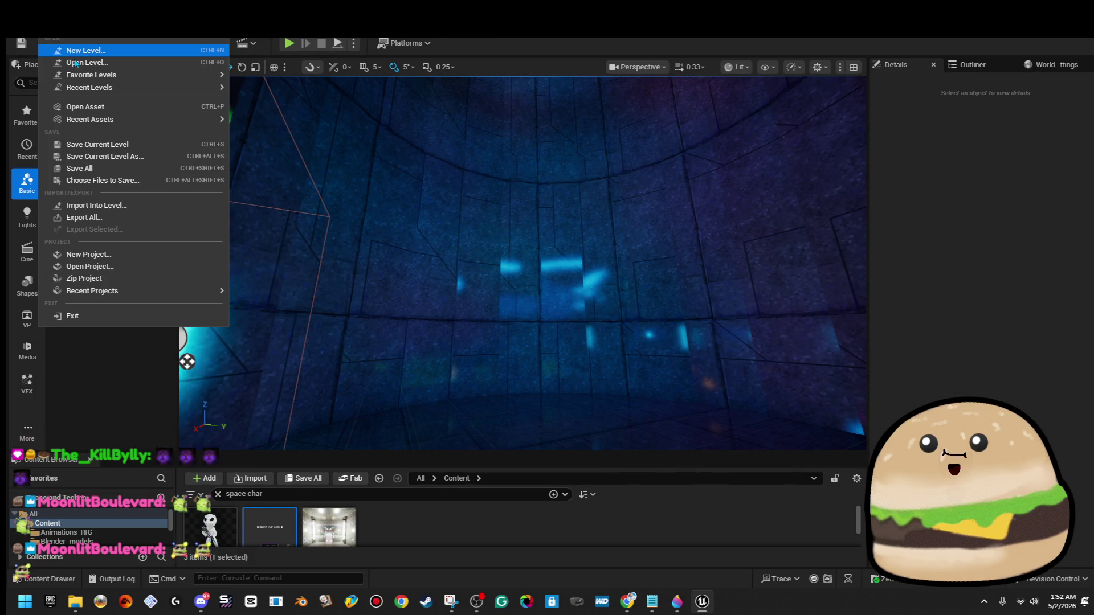
click(74, 49)
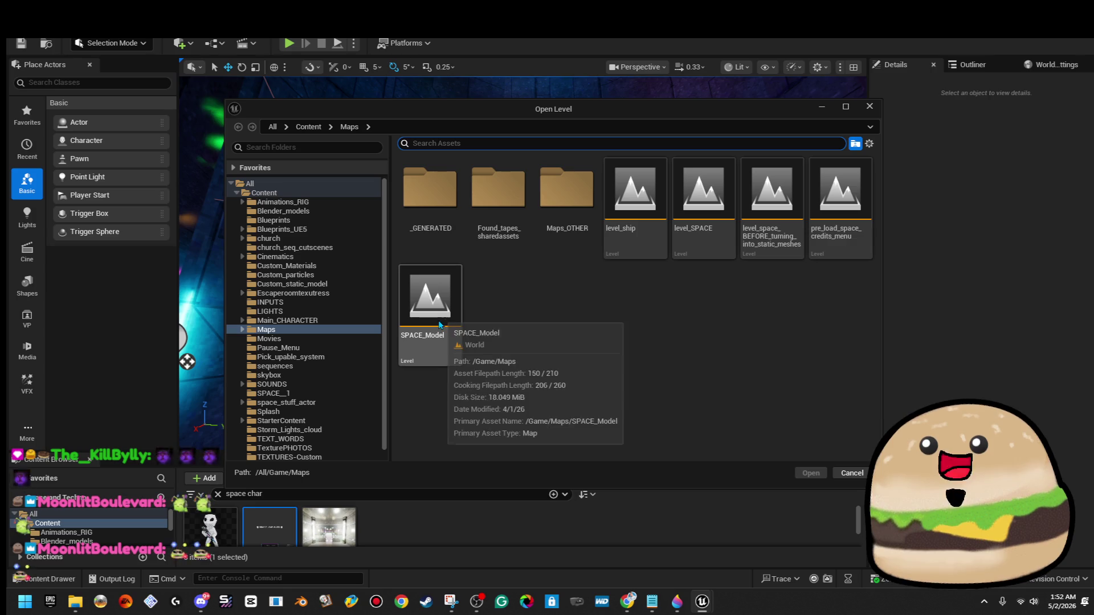
click(439, 325)
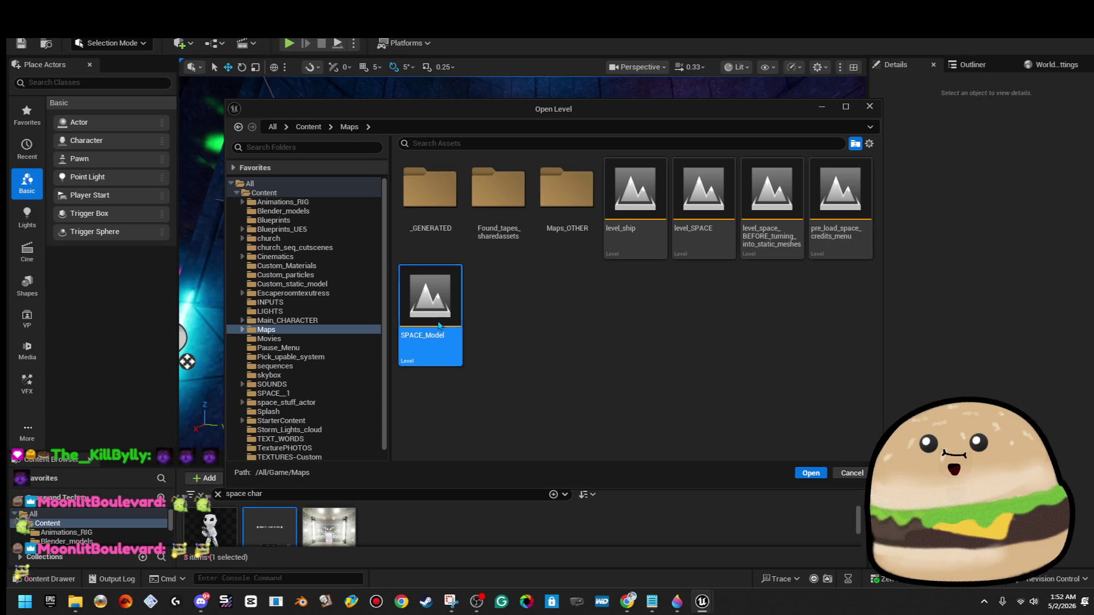
double_click(440, 326)
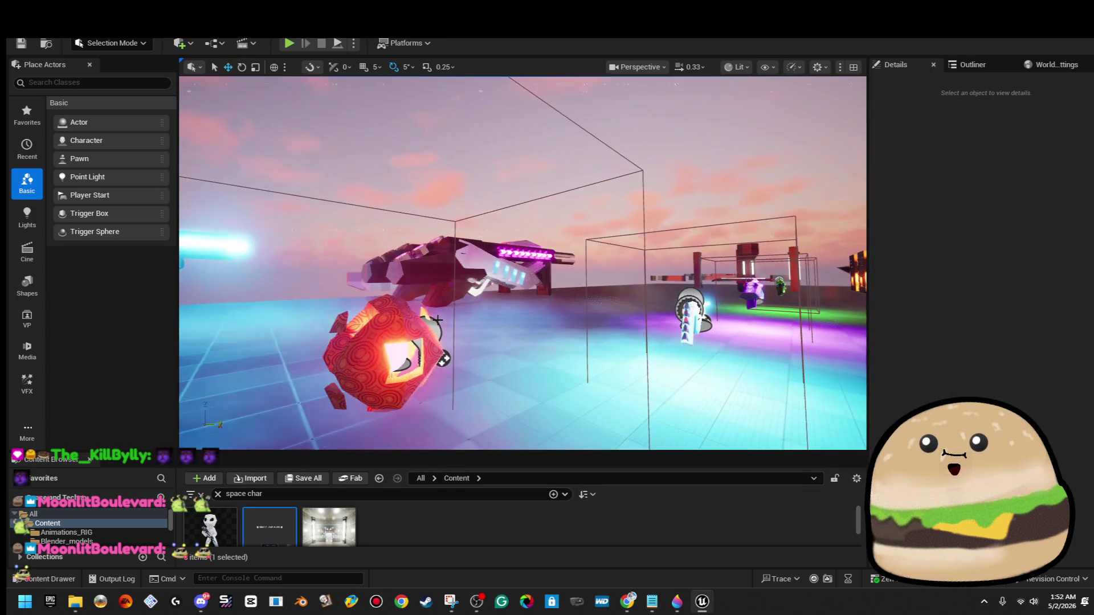
drag(439, 359, 766, 283)
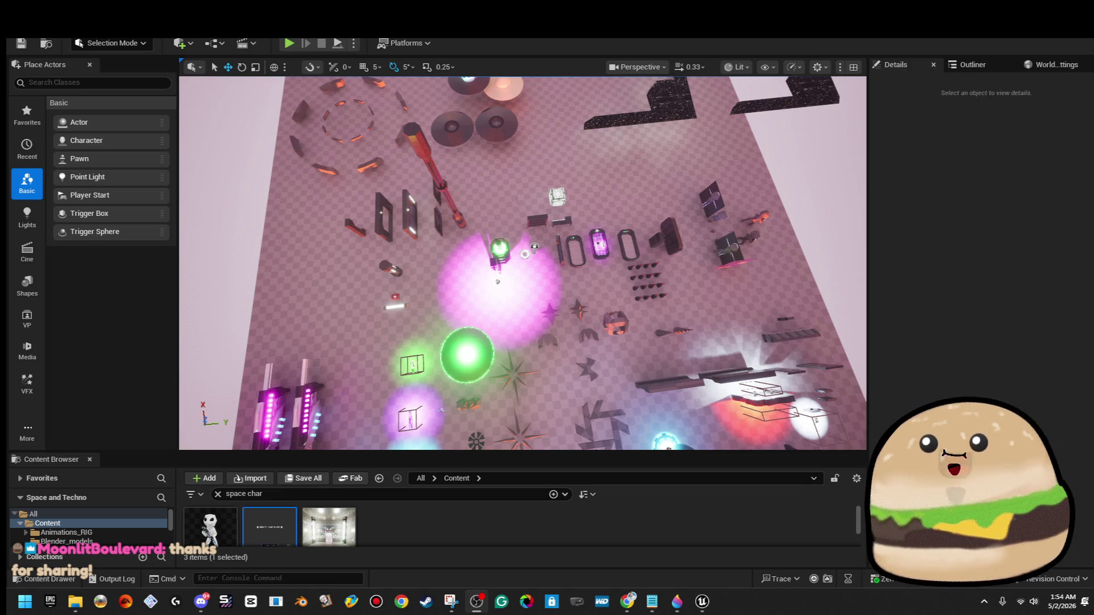
mouse_move(663, 256)
mouse_down()
mouse_move(547, 259)
mouse_move(410, 79)
mouse_up()
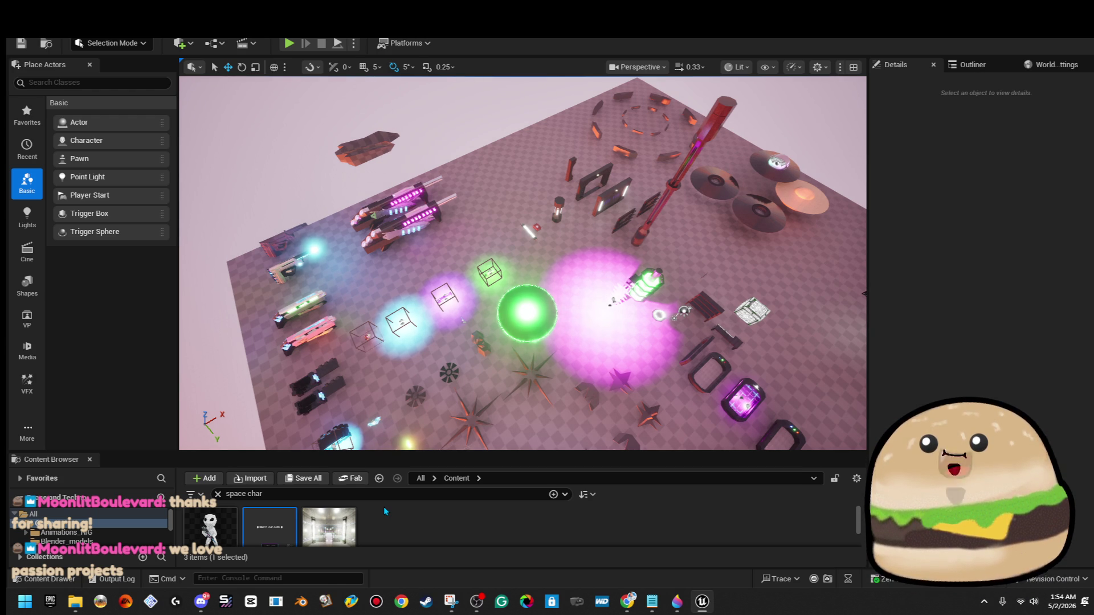
key(alt+f)
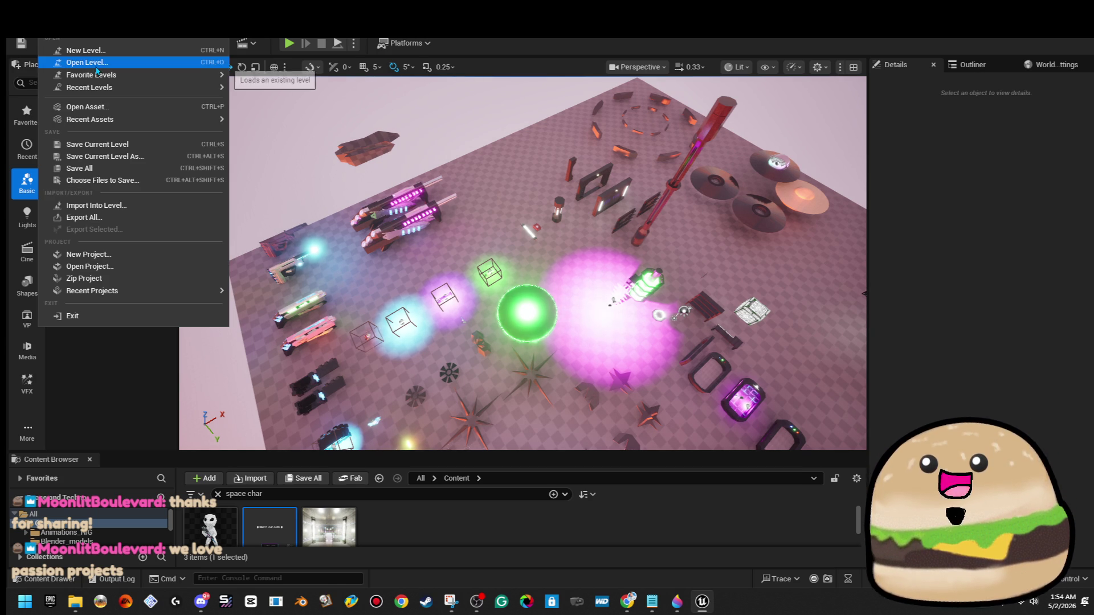
- Close the Unreal Editor window with Alt+F4 and maximize the Chrome browser window
key(alt+F4)
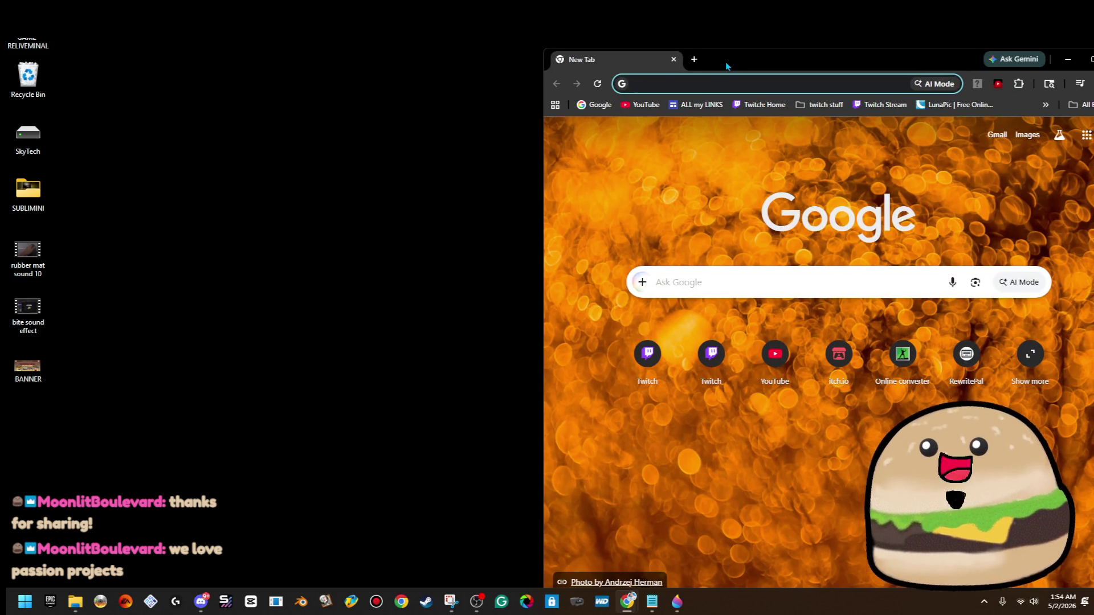
double_click(726, 66)
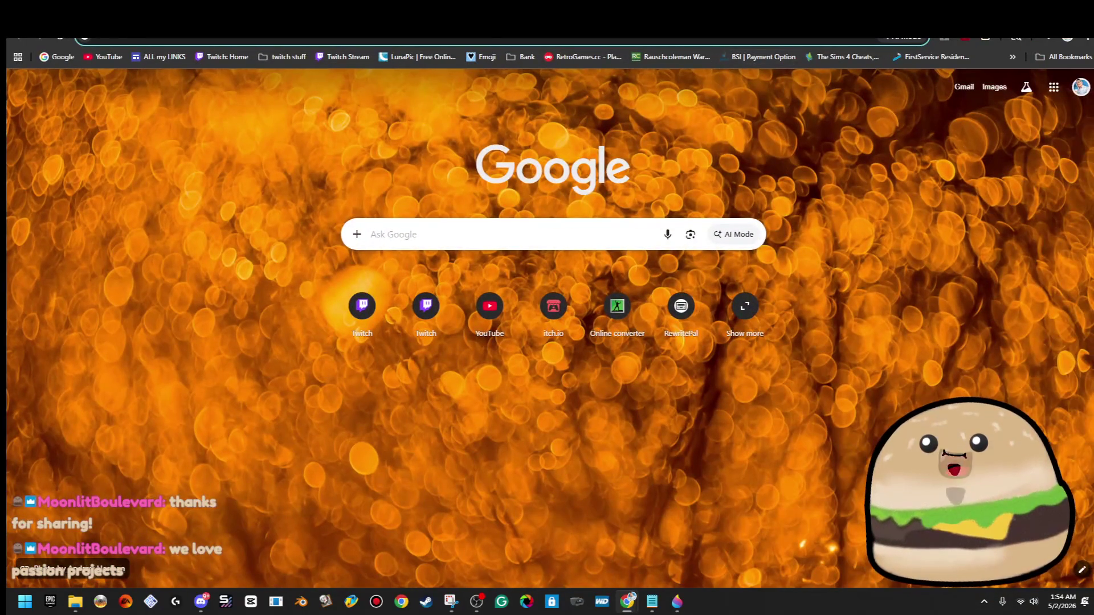
- Open the studio's itch.io page from the ALL my LINKS page, copy its address, and go back
click(170, 57)
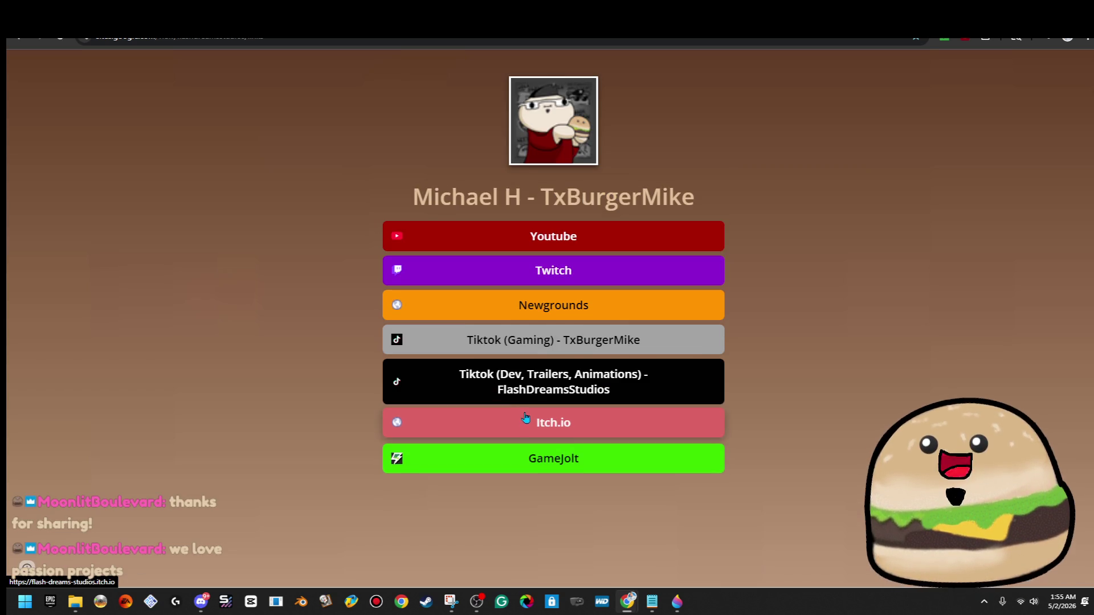
click(528, 417)
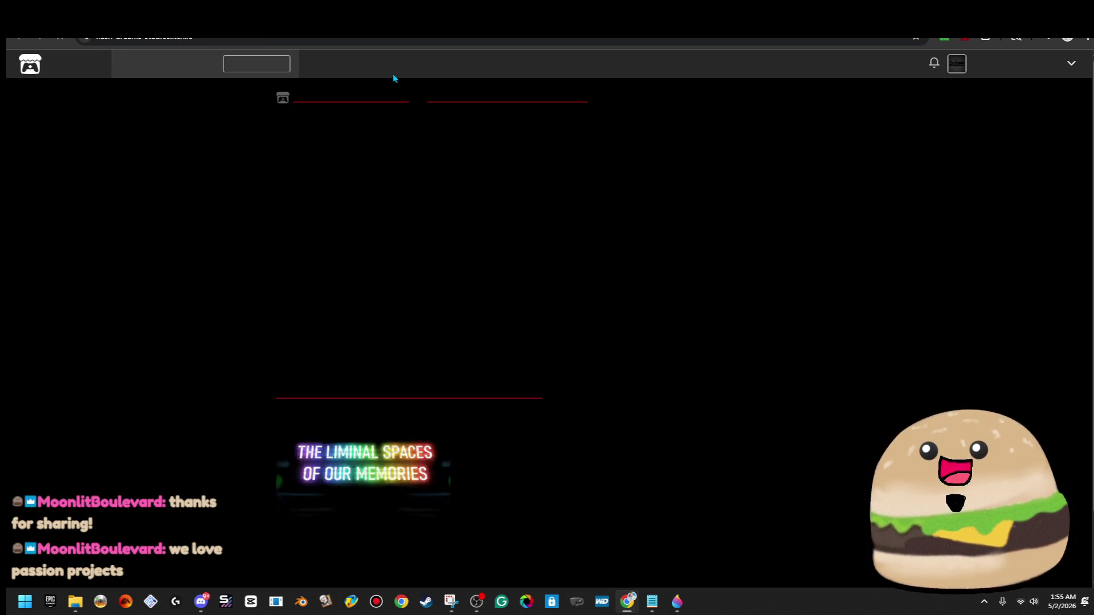
click(321, 39)
right_click(321, 39)
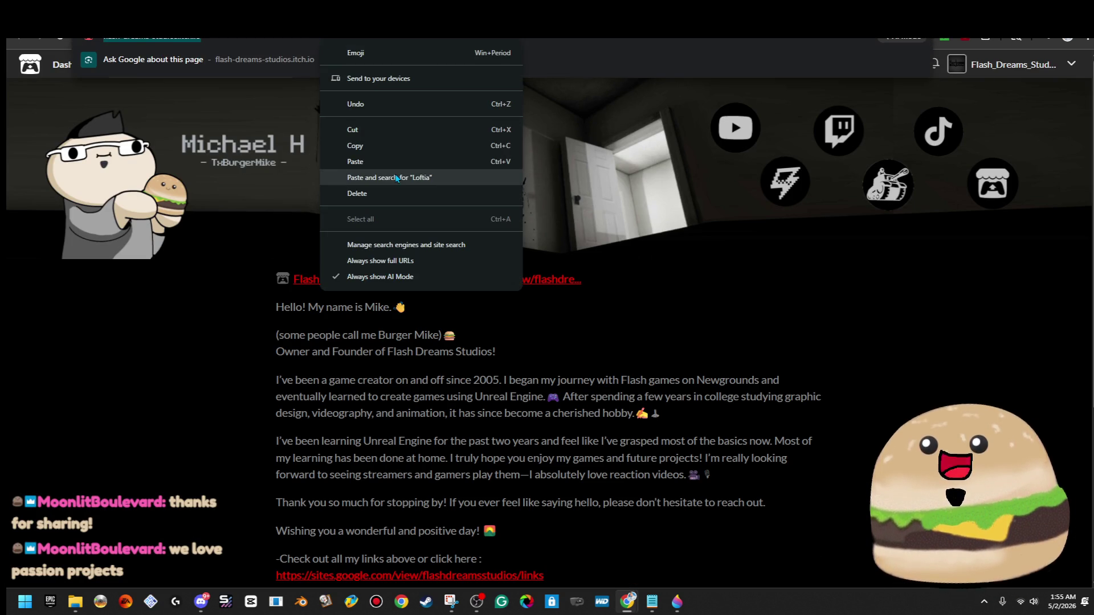
click(405, 147)
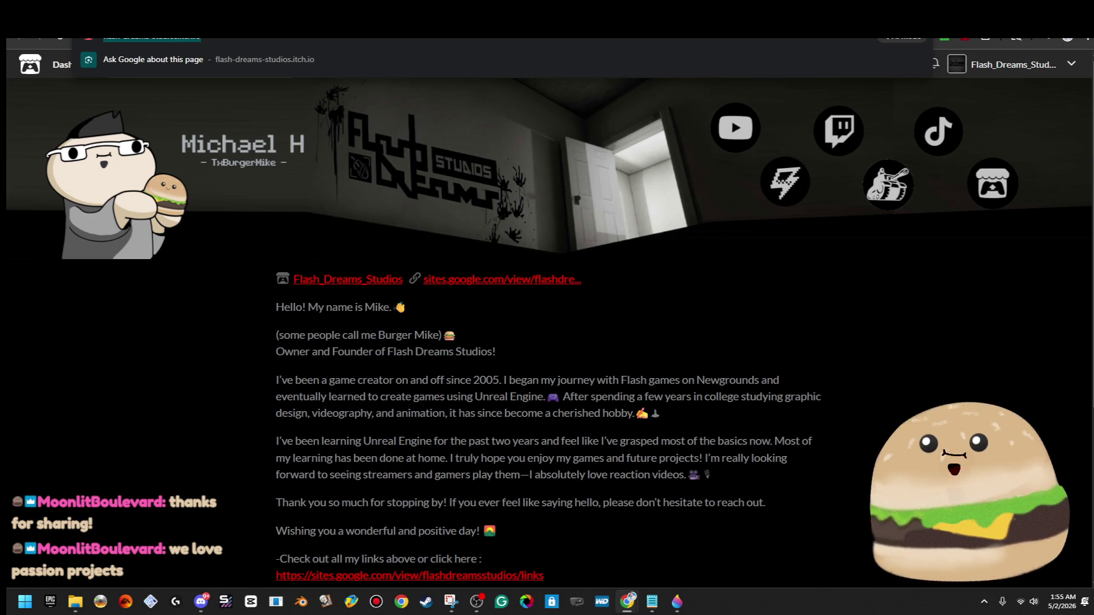
key(alt+Left)
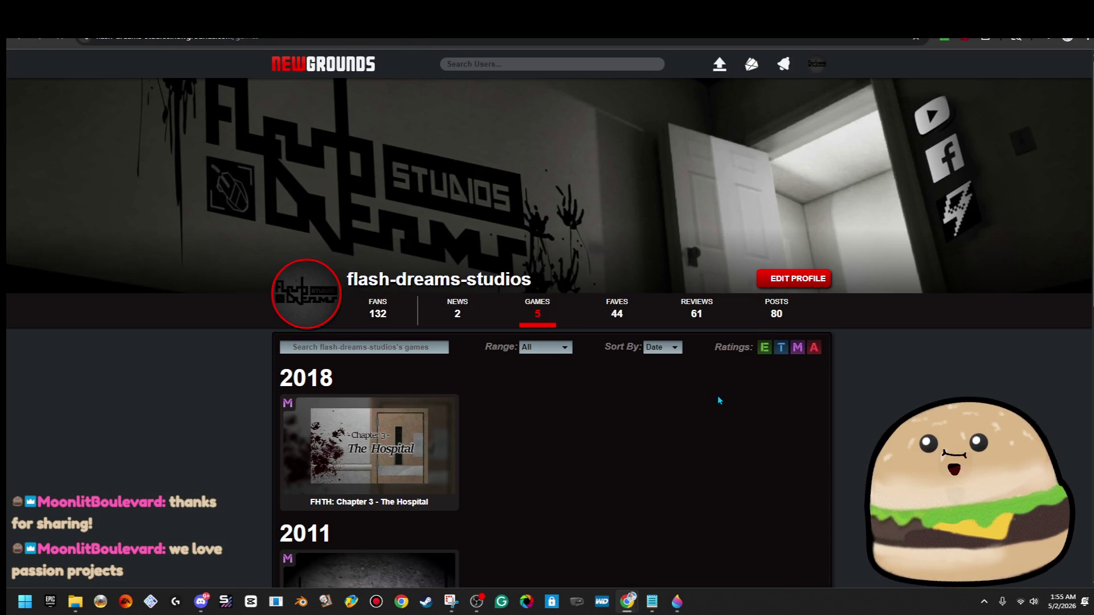
- Scroll the Newgrounds games list, dismiss the address-bar menu, and switch to the itch.io tab
scroll(705, 399, down, 7)
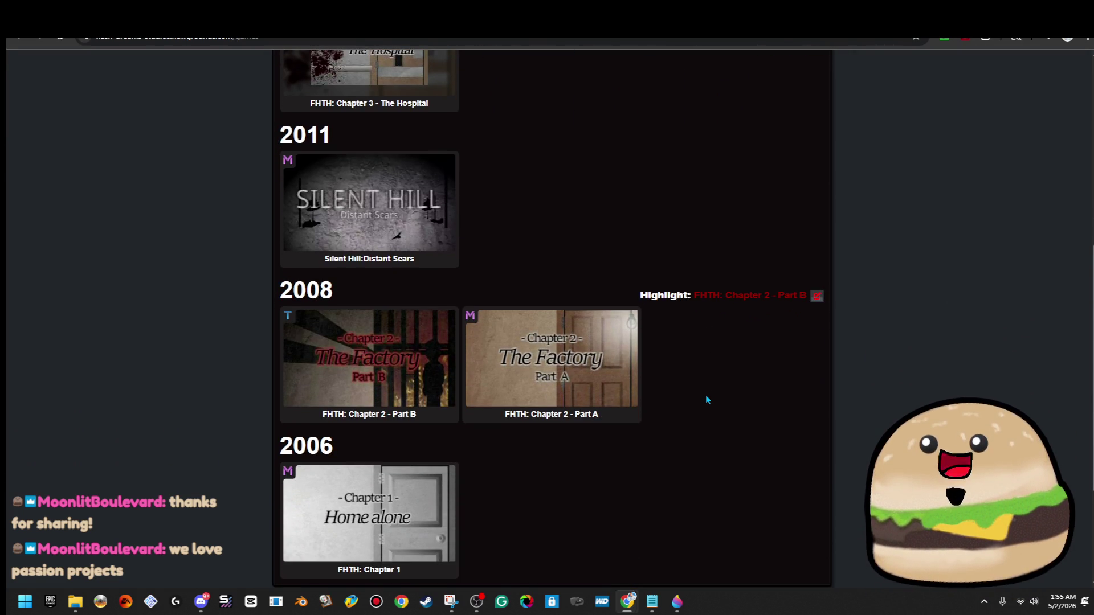
click(274, 39)
right_click(275, 39)
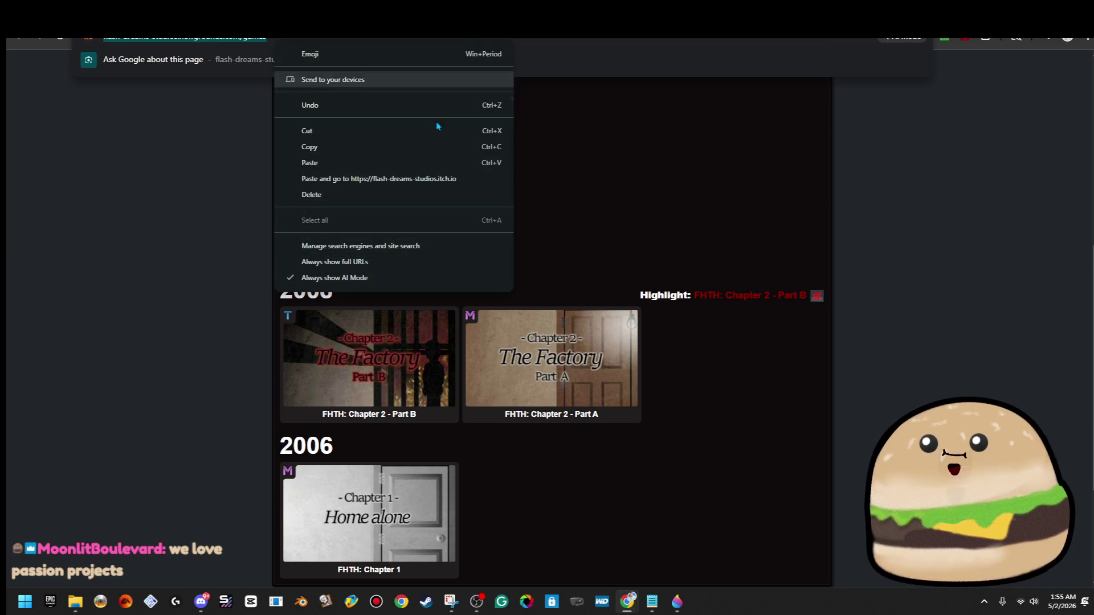
click(436, 147)
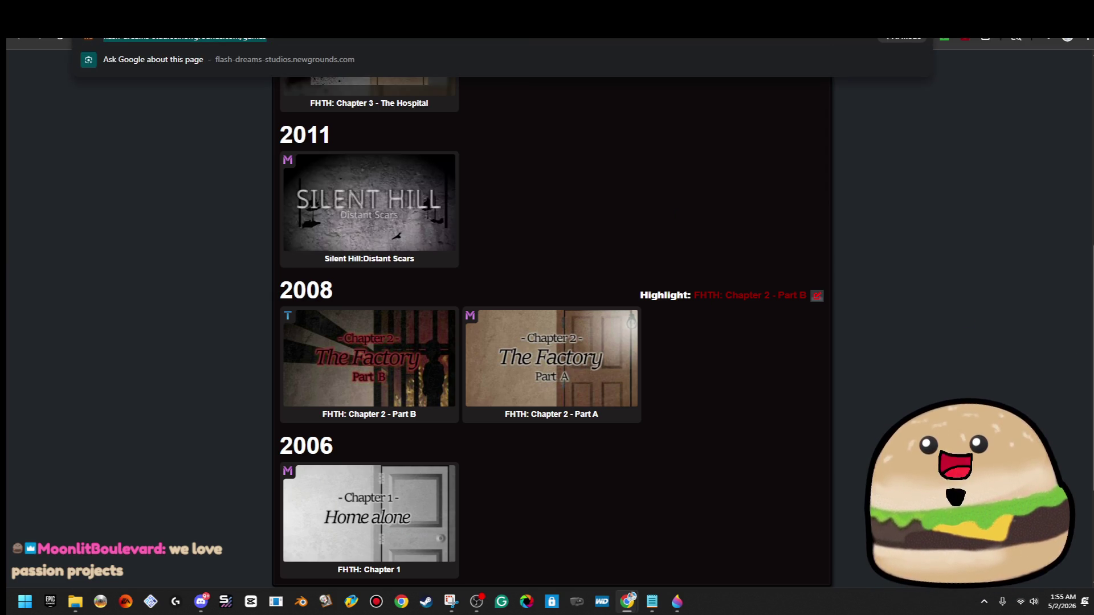
key(Escape)
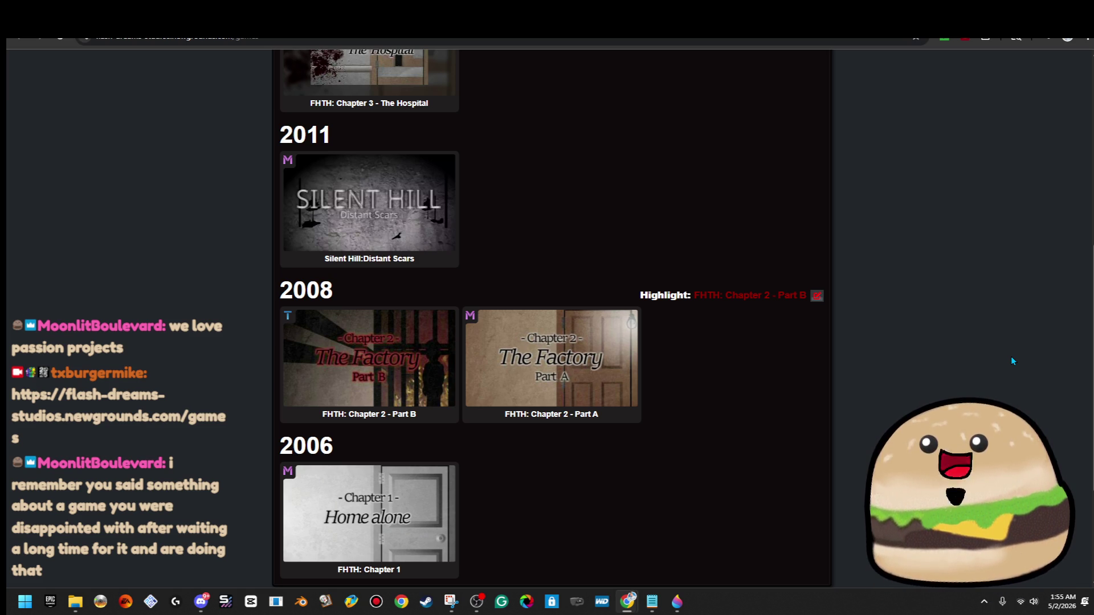
key(ctrl+Tab)
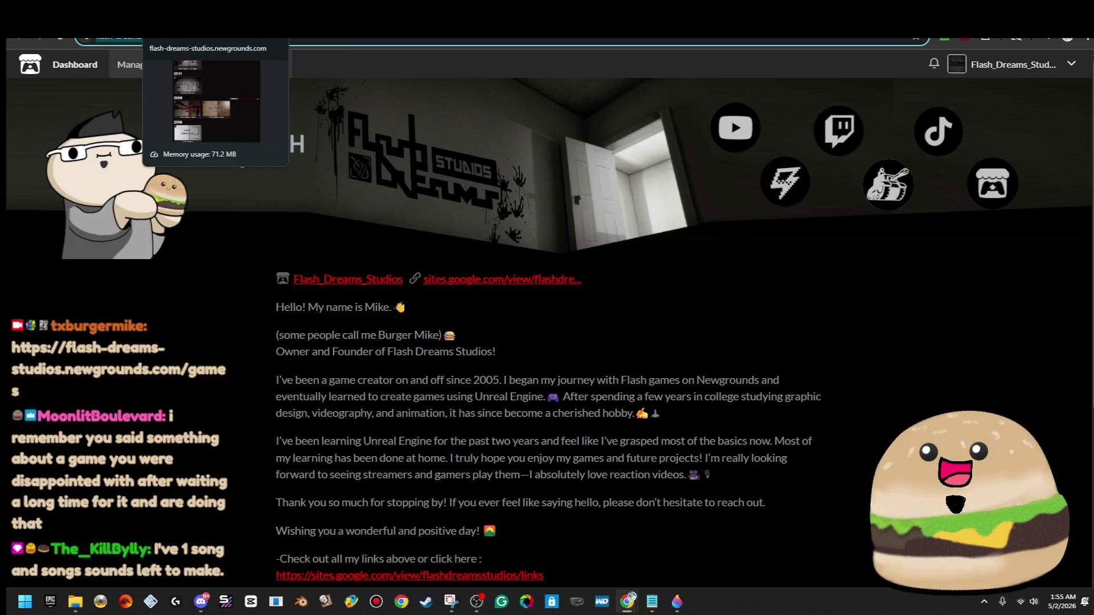
- Reopen the studio's itch.io profile from the links tab, copy its URL, and open a new tab
key(ctrl+Tab)
key(ctrl+Tab)
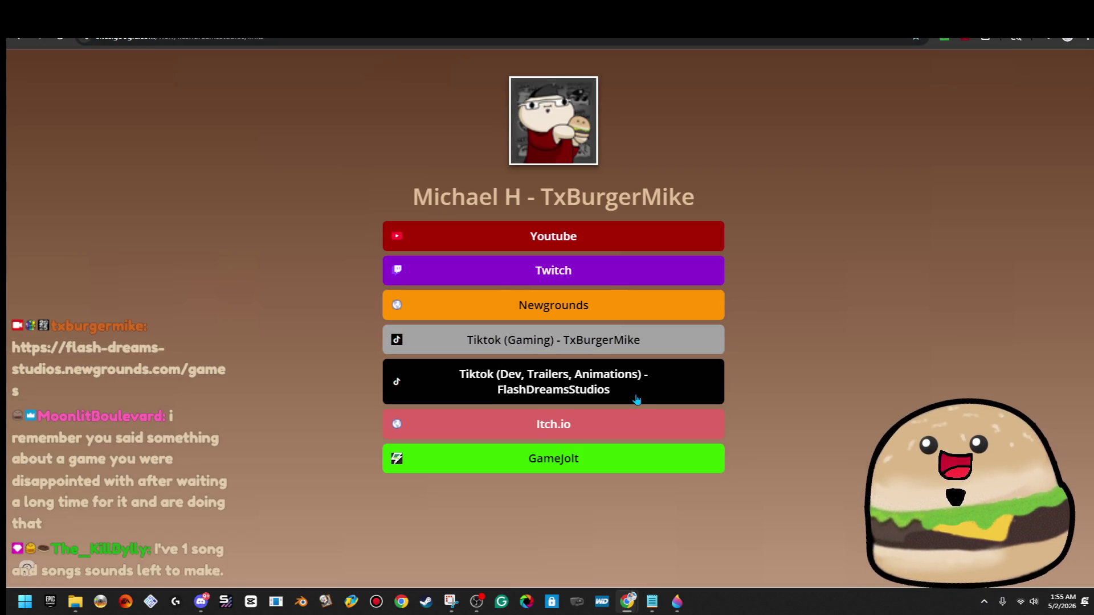
click(630, 426)
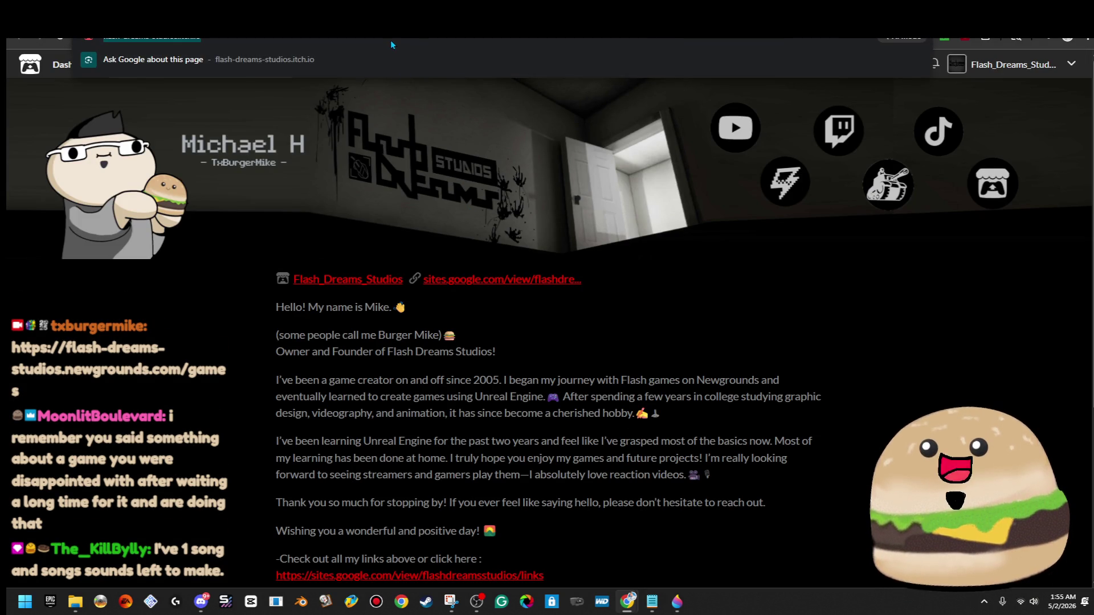
right_click(342, 36)
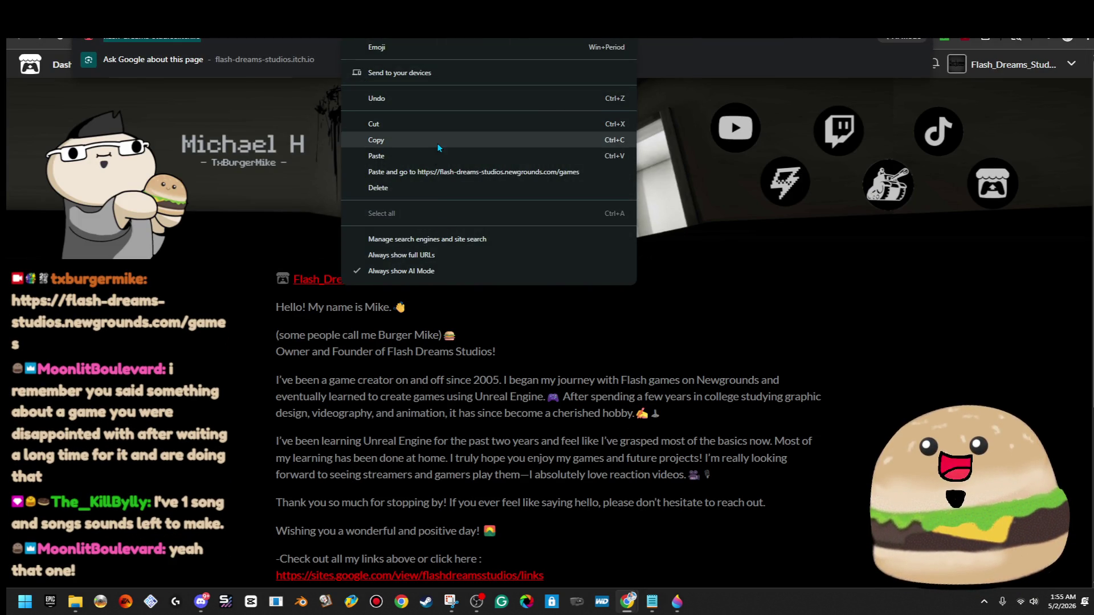
click(438, 141)
key(Escape)
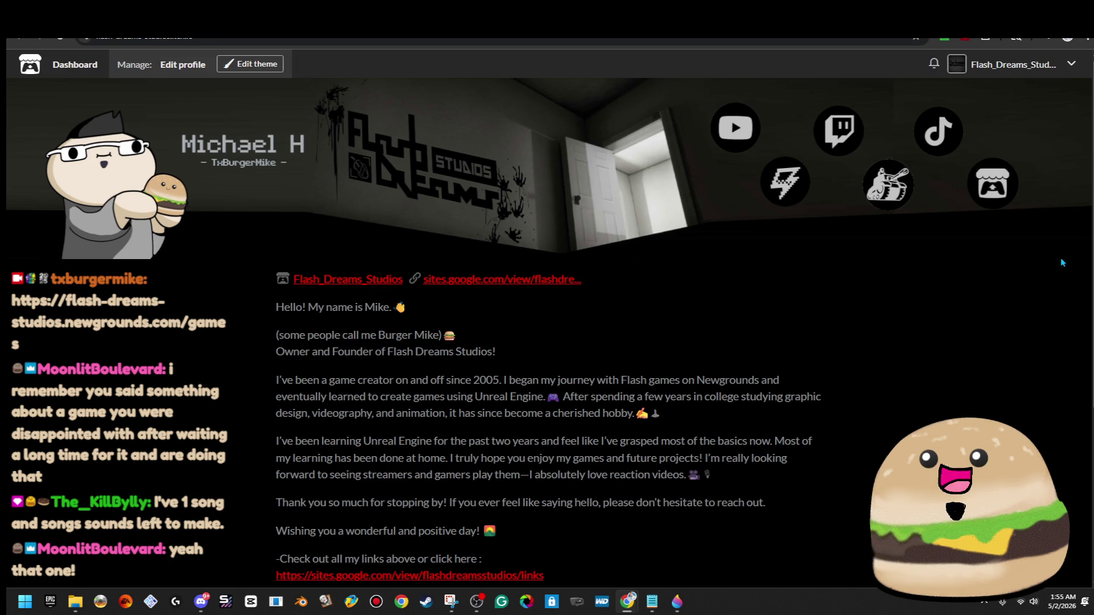
key(ctrl+t)
- Search YouTube for 'subliminal' and scroll through the results
text(subl)
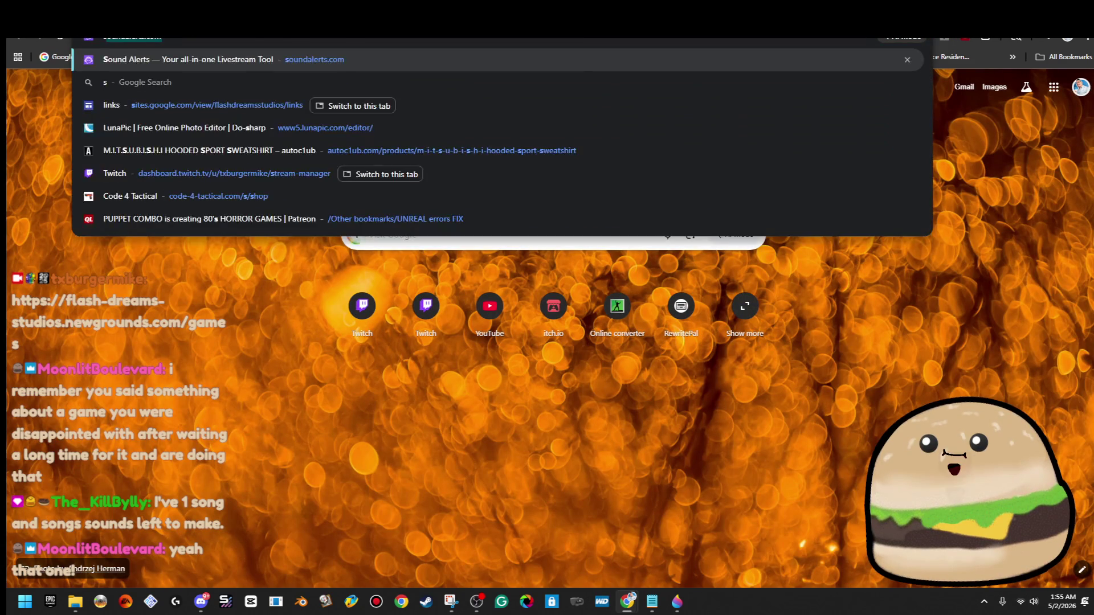
key(Return)
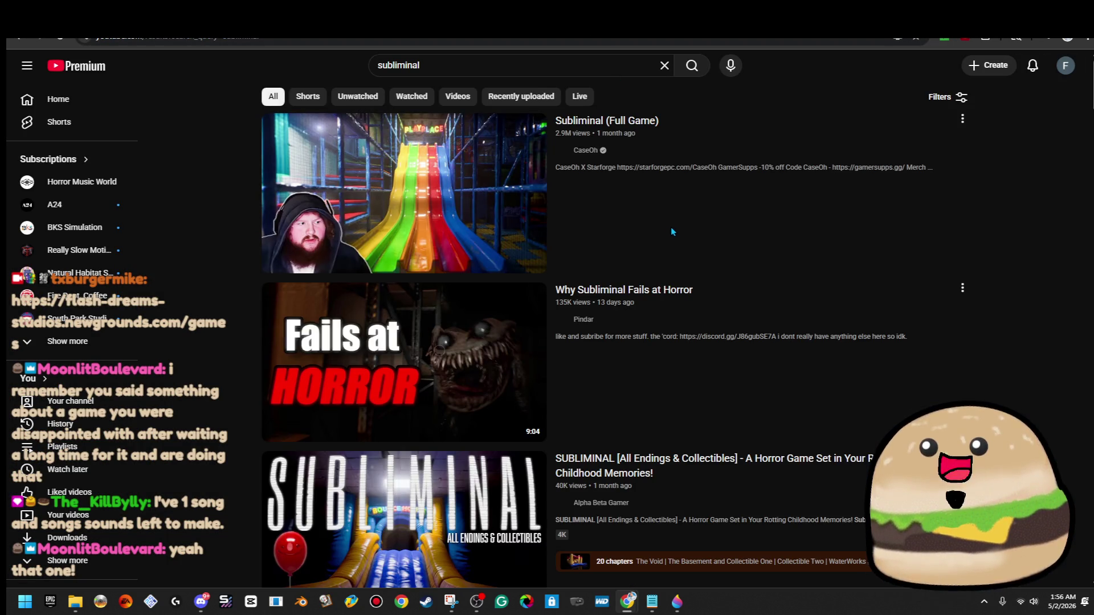
mouse_move(670, 227)
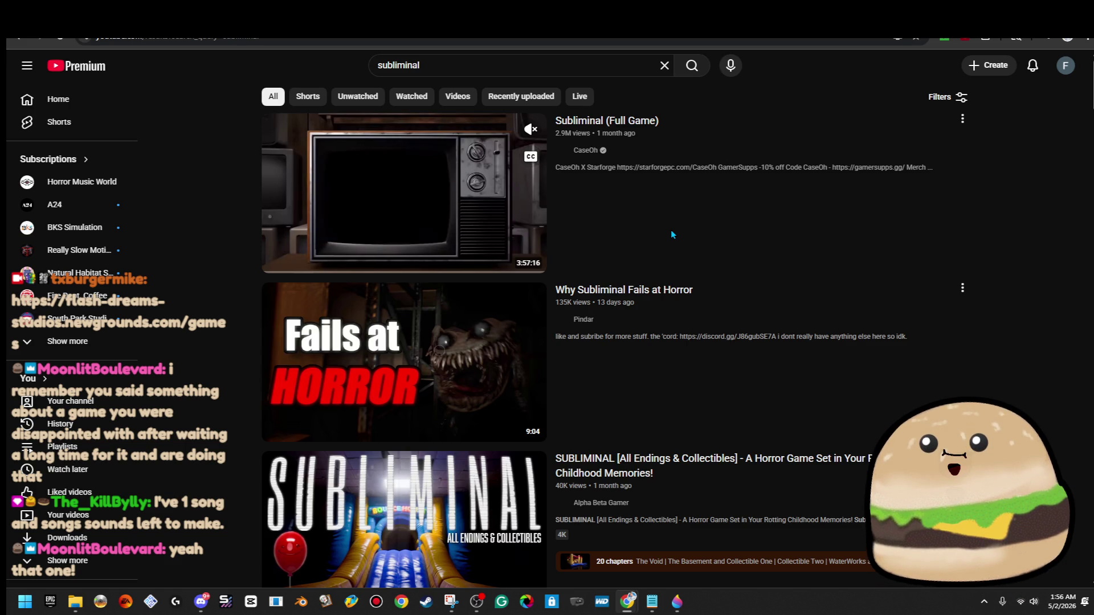
scroll(671, 230, down, 6)
scroll(672, 234, down, 9)
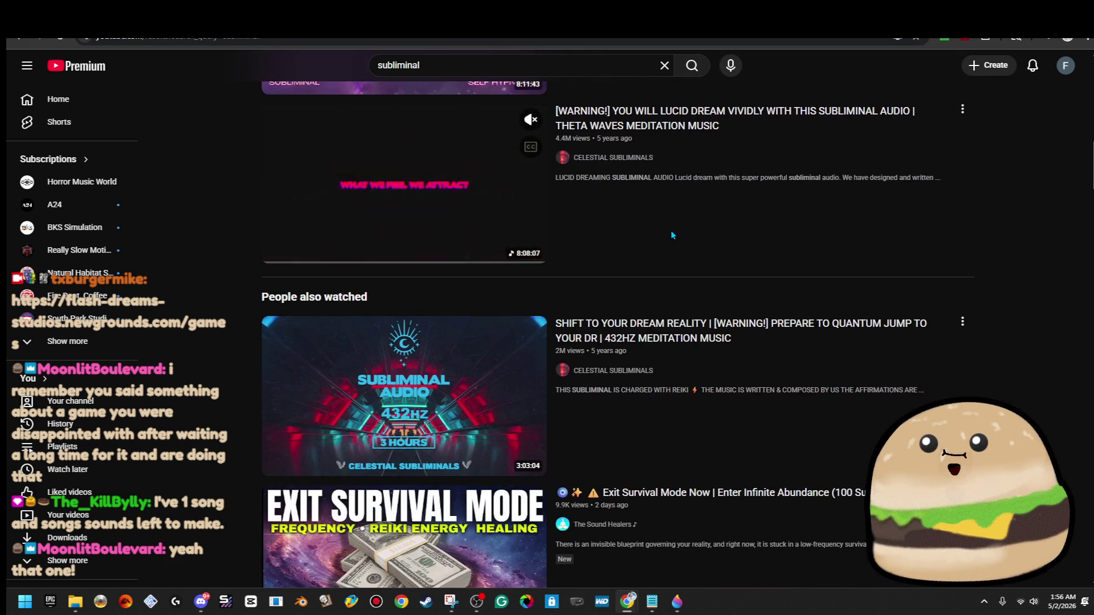
scroll(671, 233, down, 5)
scroll(671, 233, down, 4)
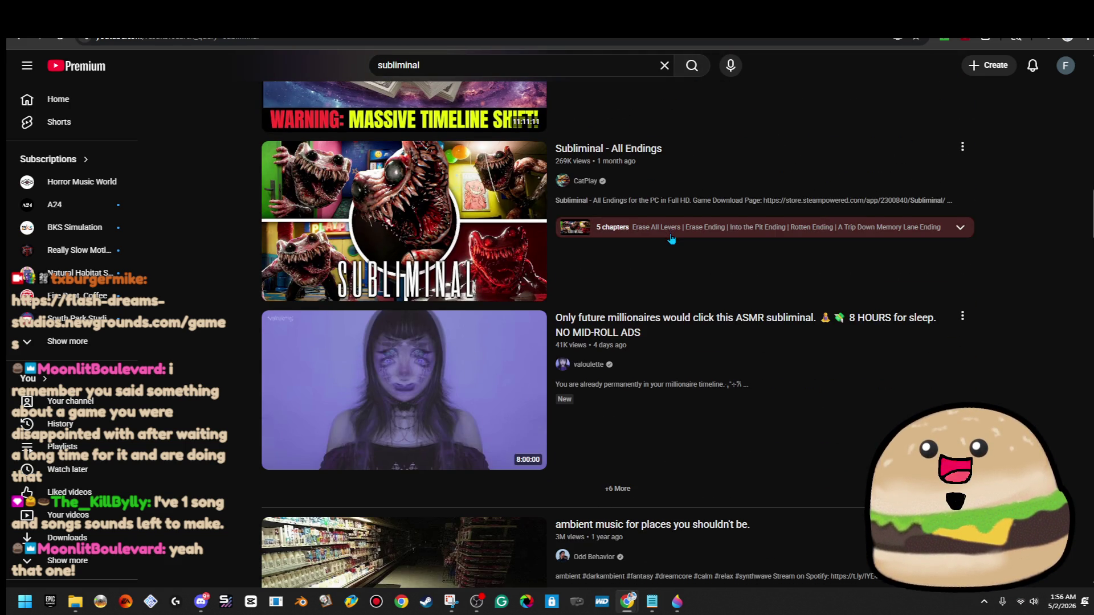
scroll(671, 236, down, 5)
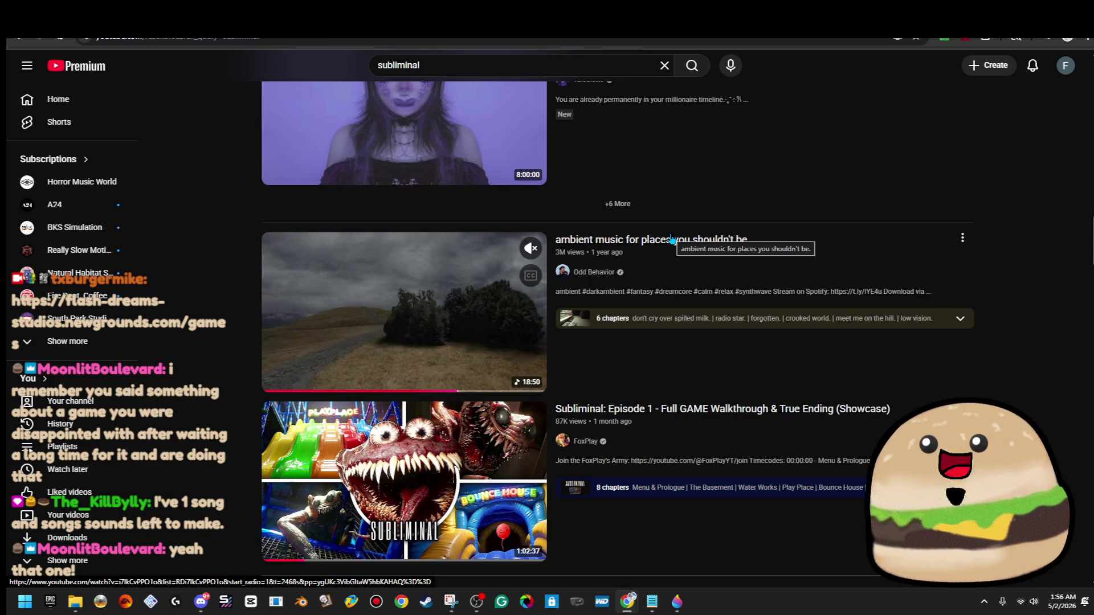
scroll(777, 271, up, 14)
scroll(777, 271, up, 8)
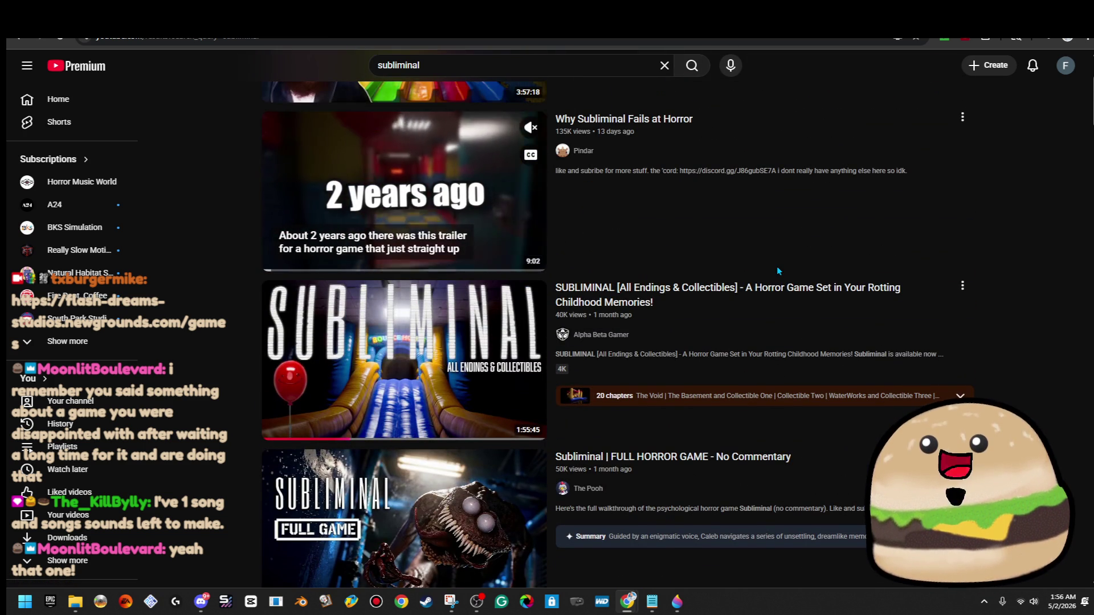
scroll(777, 271, up, 3)
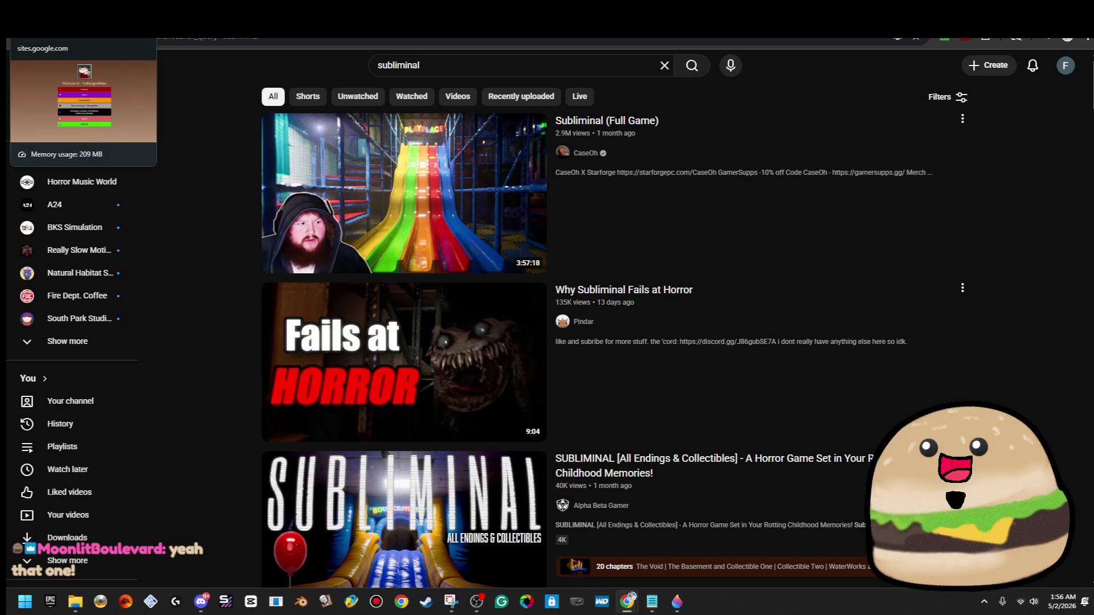
- Switch to the links page tab, minimize the browser, and open File Explorer
click(80, 25)
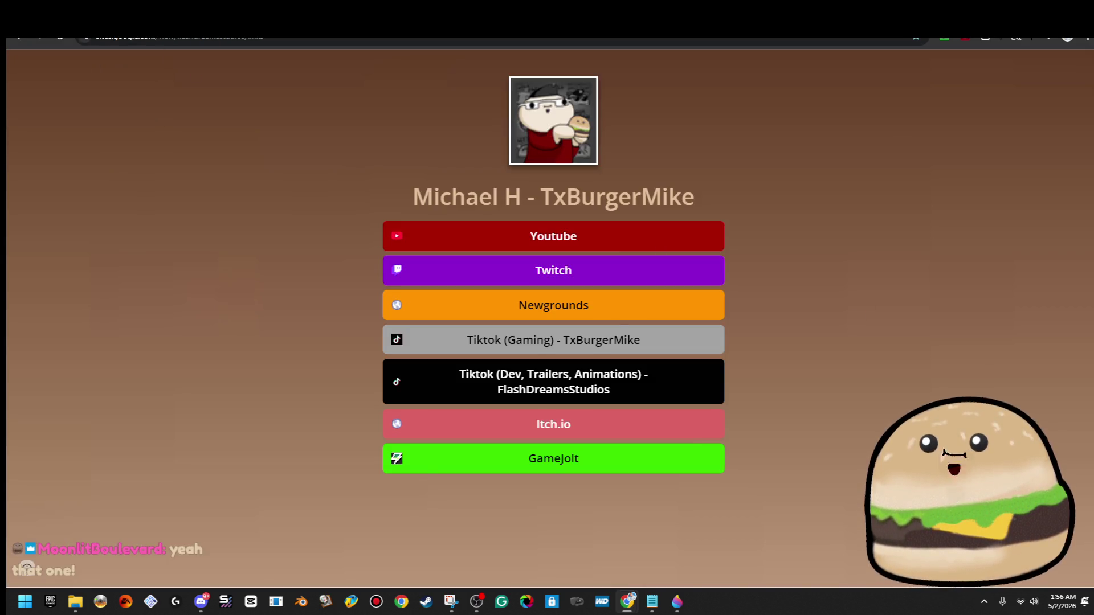
click(1034, 23)
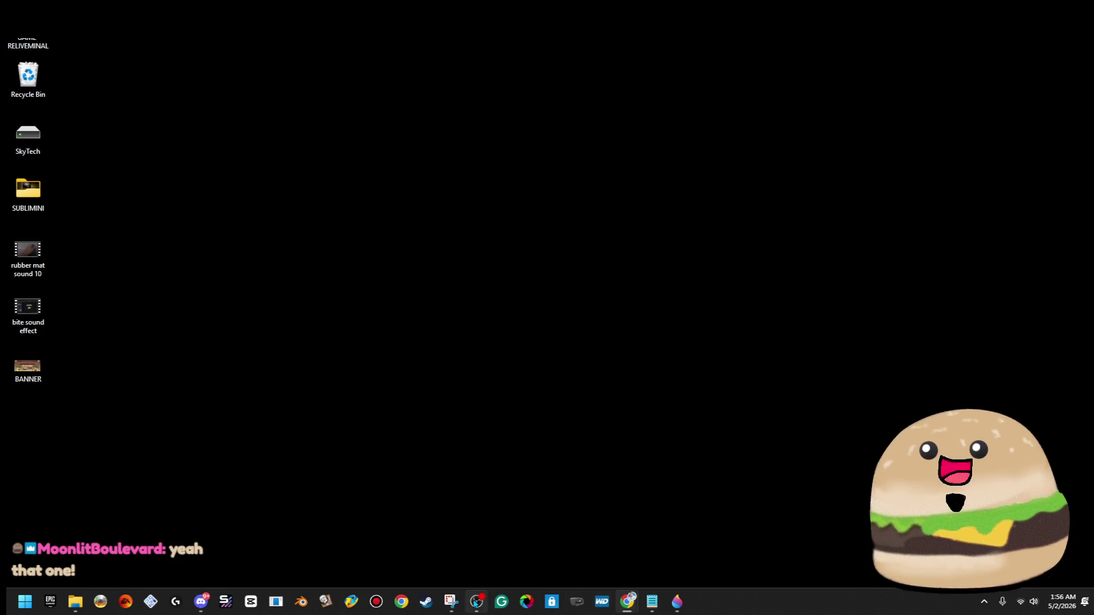
click(74, 602)
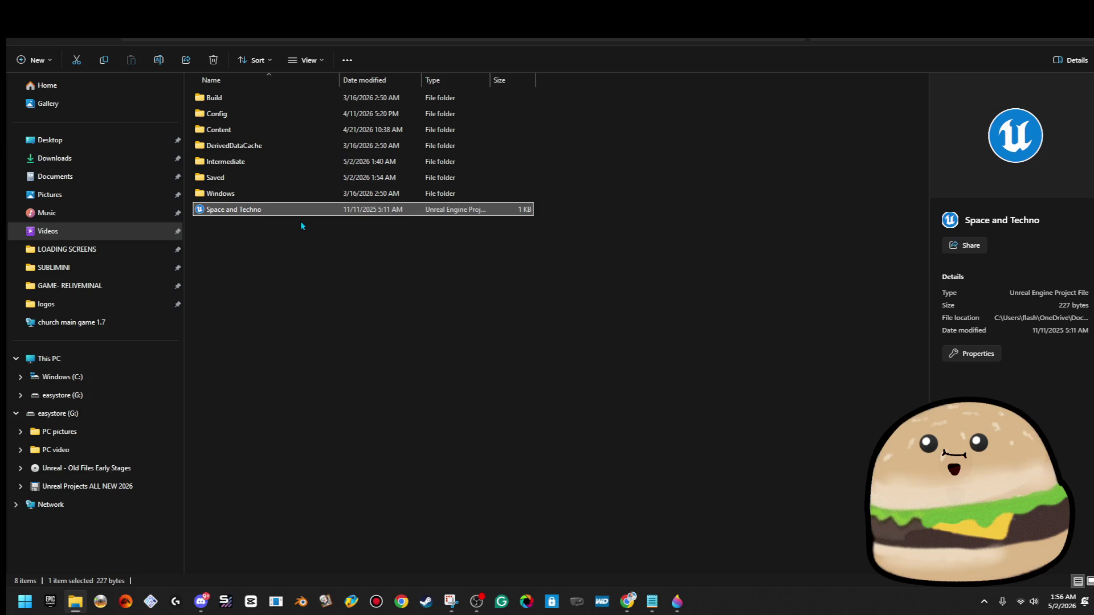
- Go to the GAME- RELIVEMINAL folder and select the Reliveminal project file
click(108, 285)
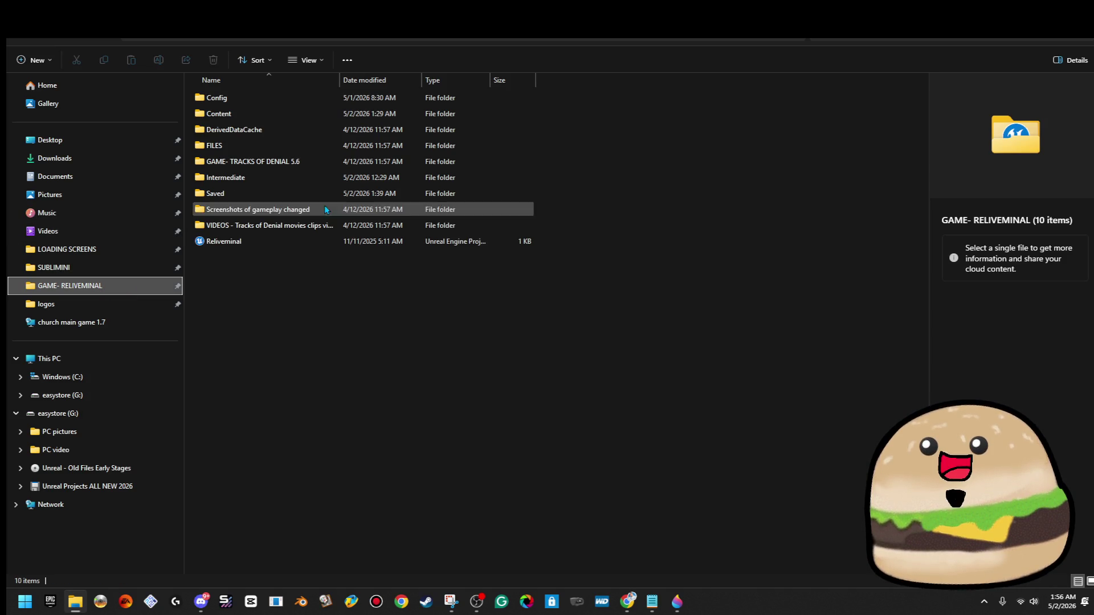
click(276, 241)
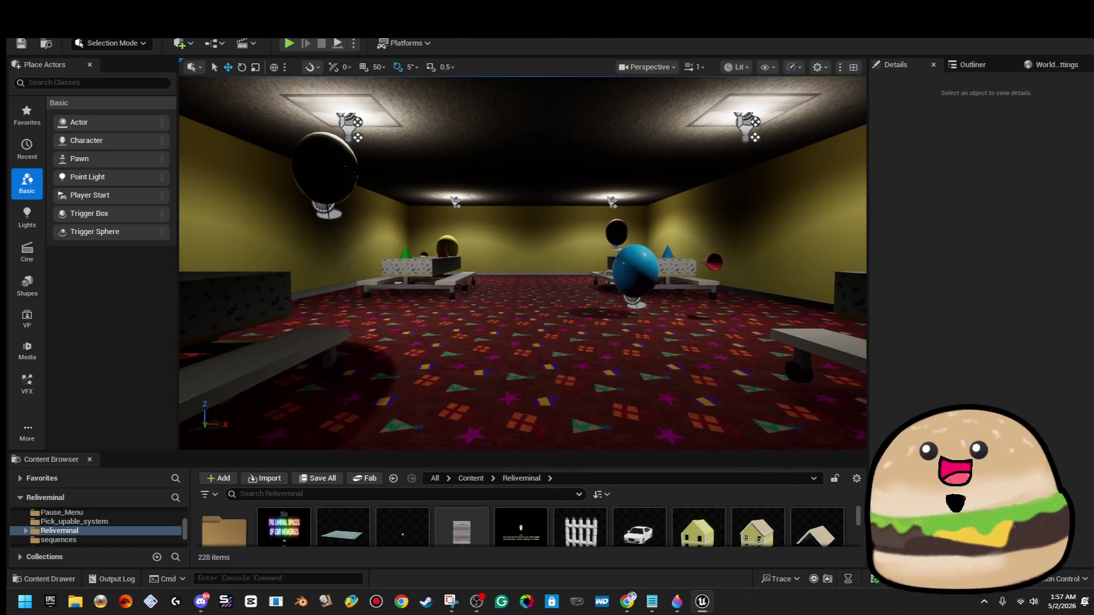
- Playtest from the room mesh in fullscreen despite blueprint compile errors, then stop the playtest
right_click(533, 197)
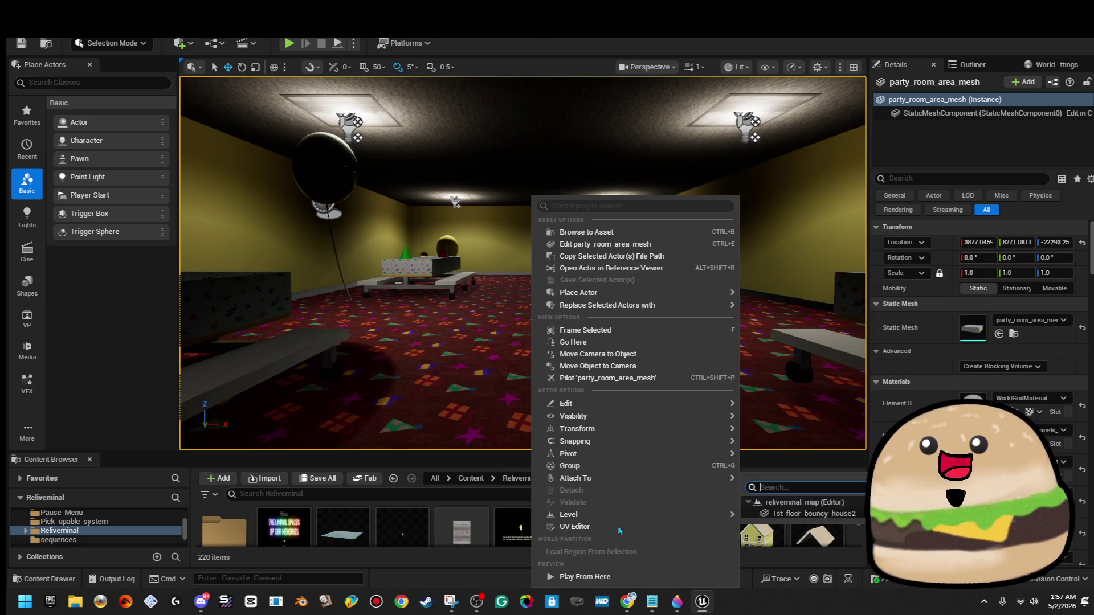
click(627, 578)
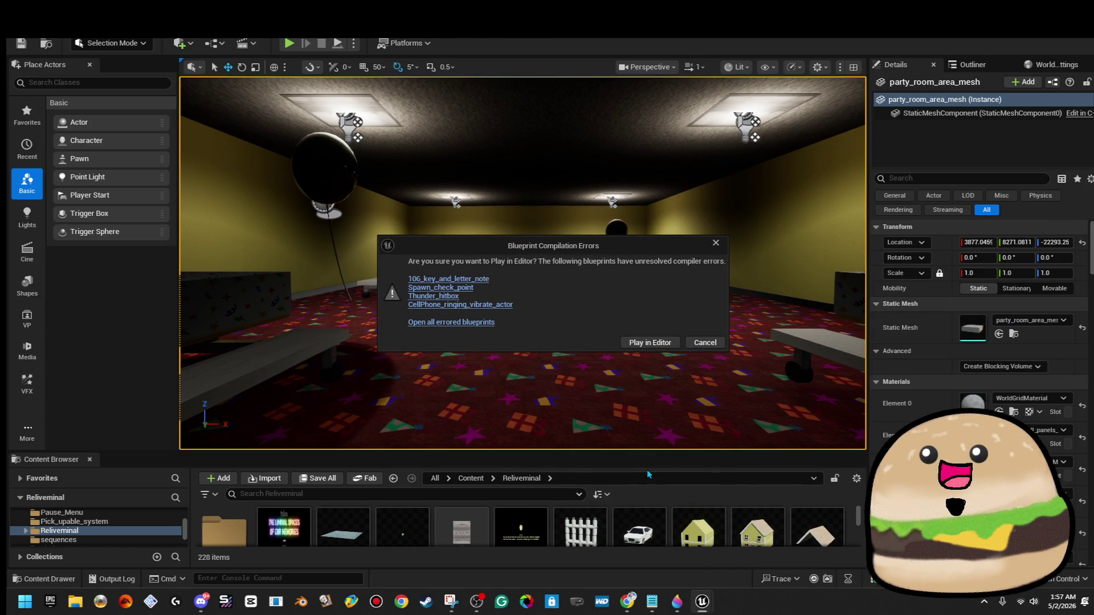
click(659, 349)
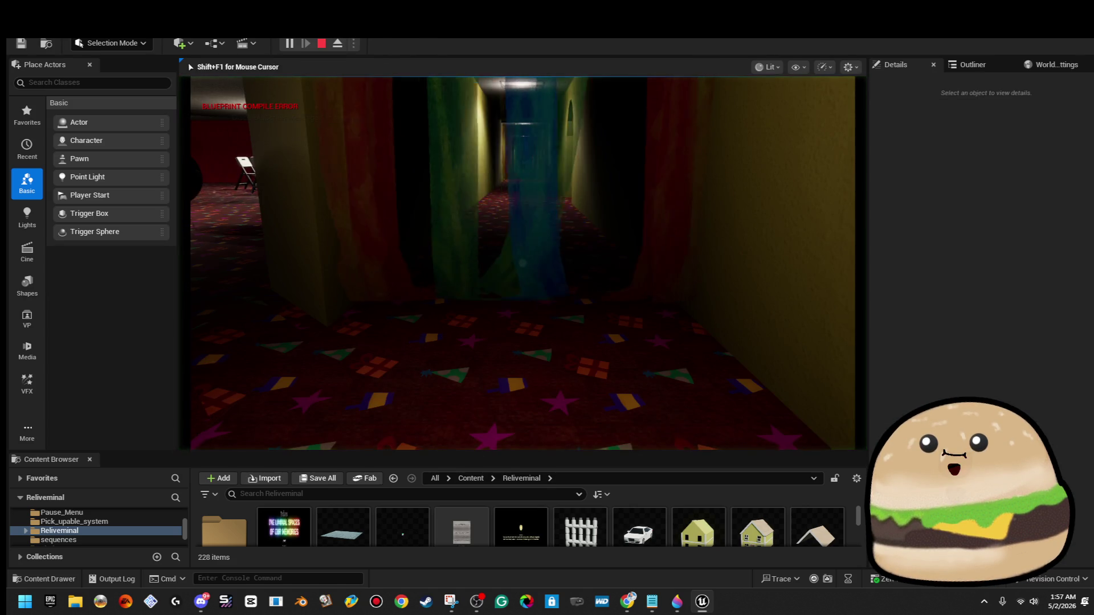
key(F11)
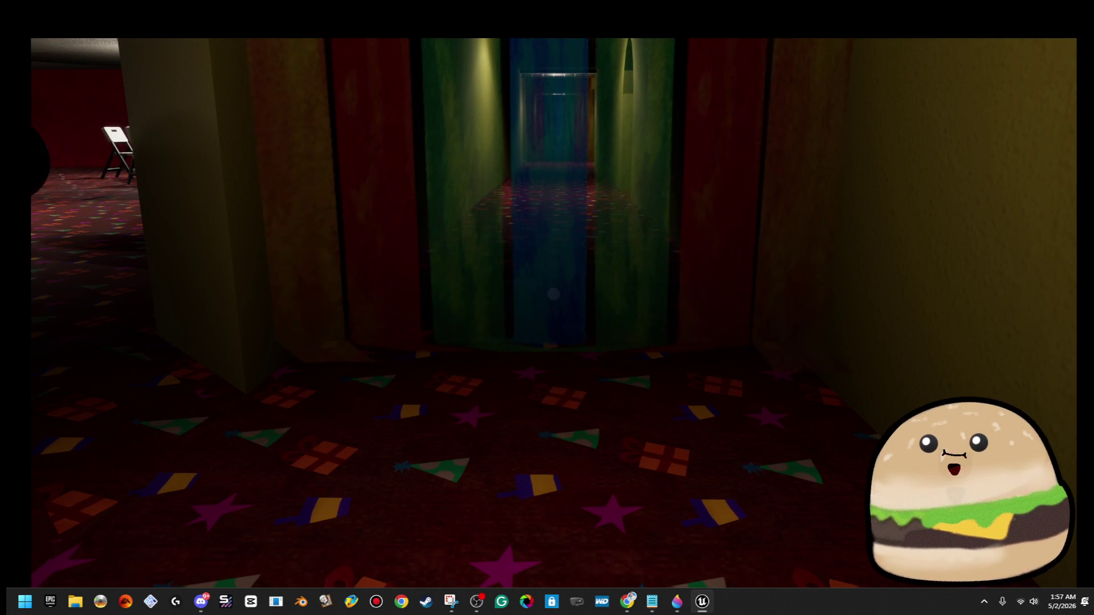
key(Escape)
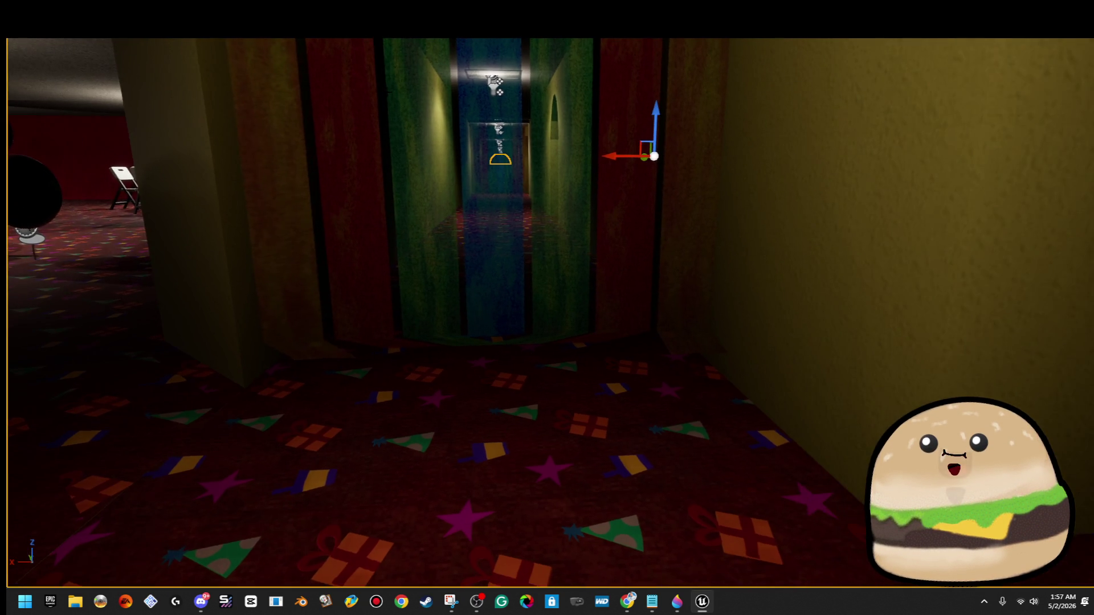
key(F11)
- Compile and save the level blueprint, then fly the view down the yellow corridor
click(221, 43)
click(274, 128)
key(ctrl+s)
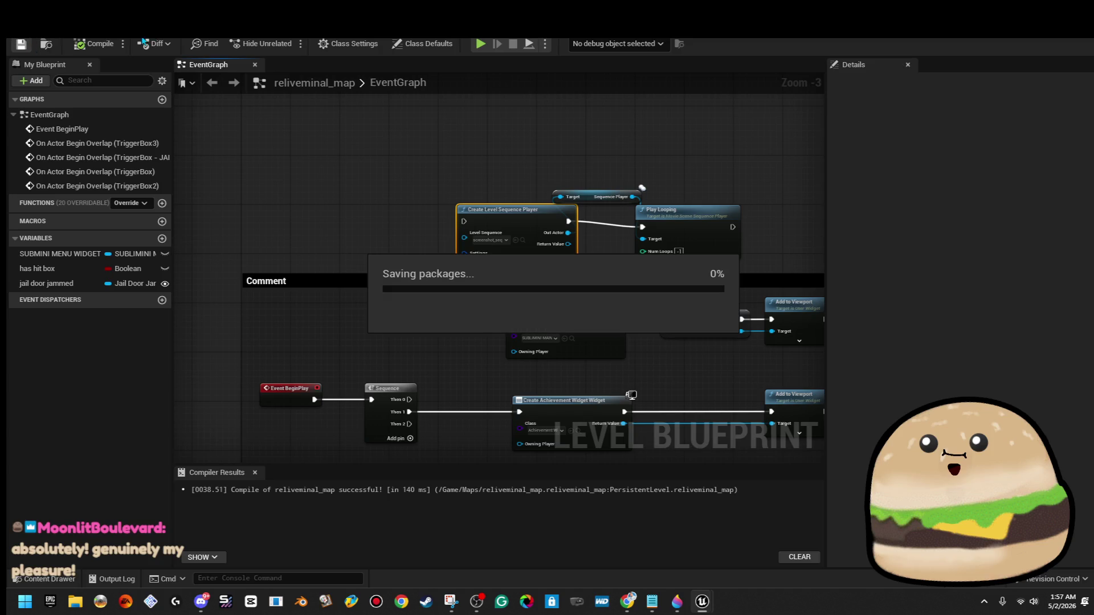
key(alt+F4)
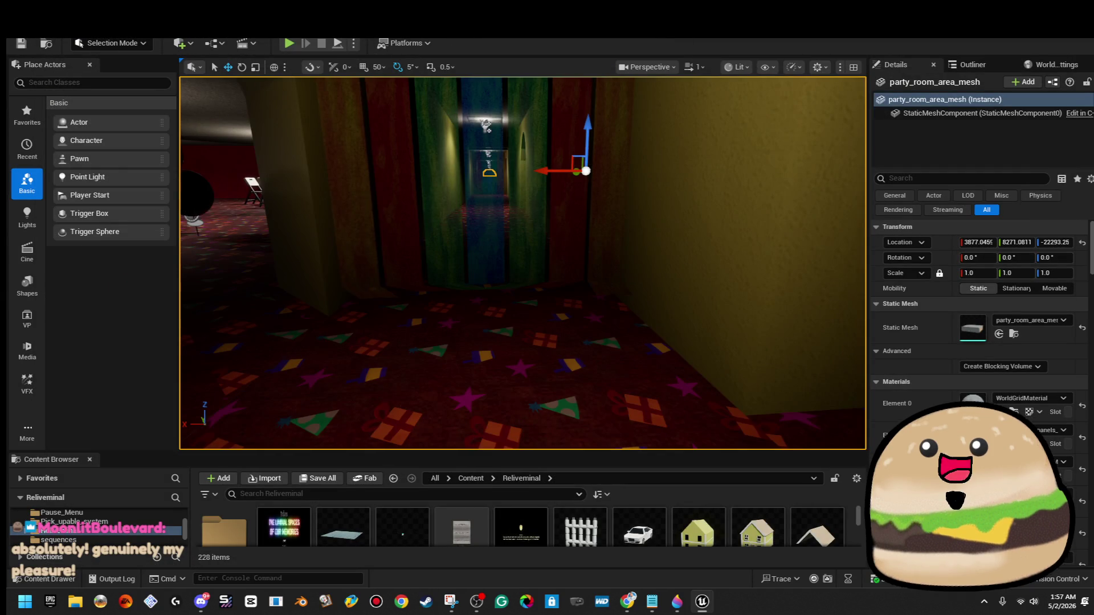
key(w)
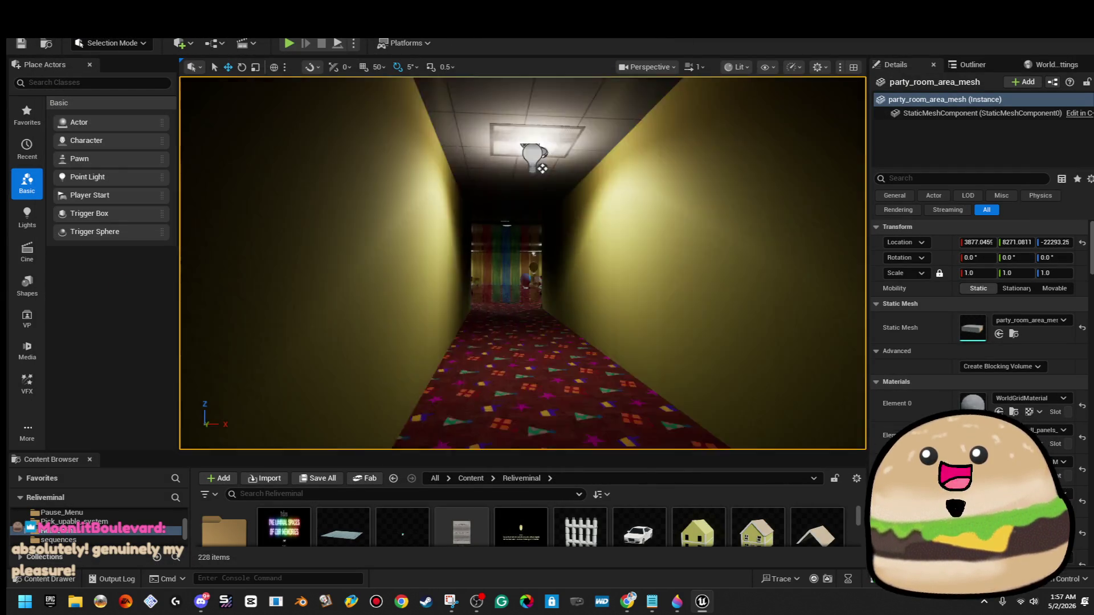
key(w)
right_click(537, 316)
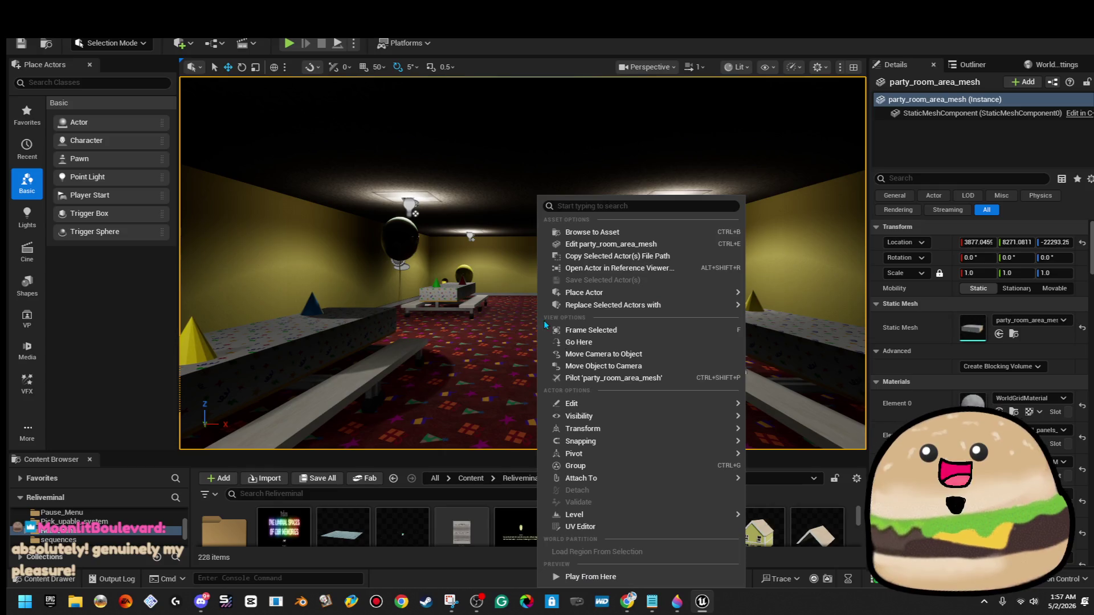
- Start a fullscreen Play From Here playtest and walk up to and past the yellow balloon
click(626, 578)
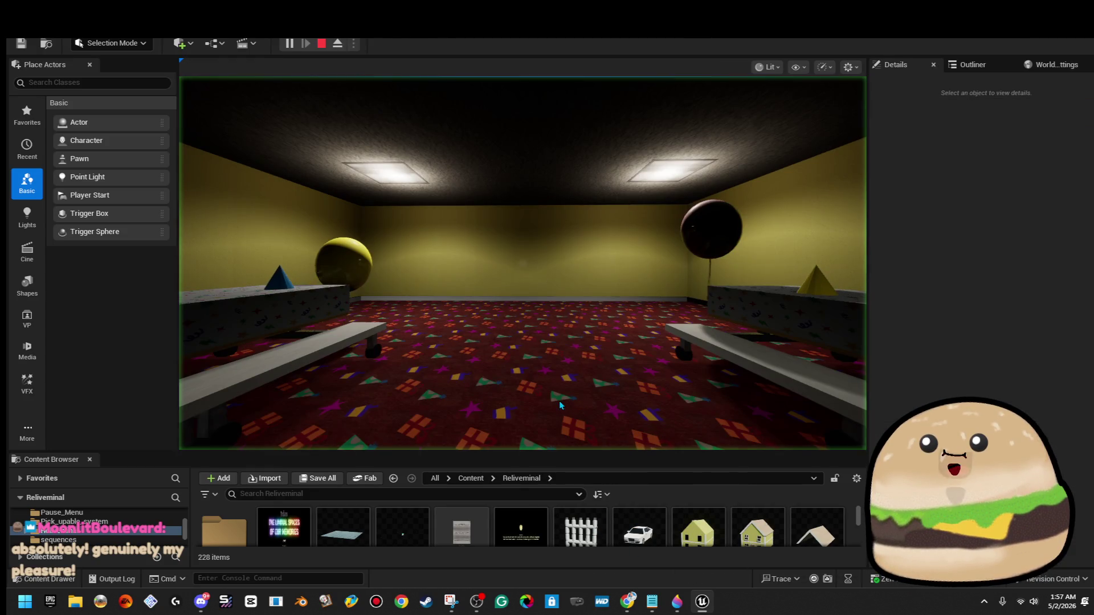
key(F11)
key(w)
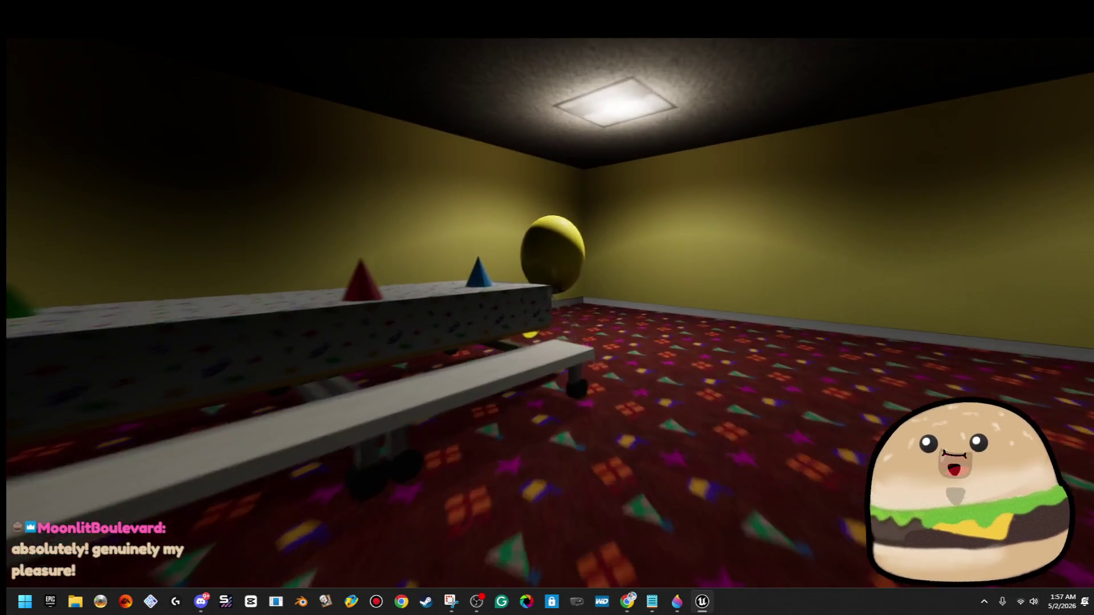
key(w)
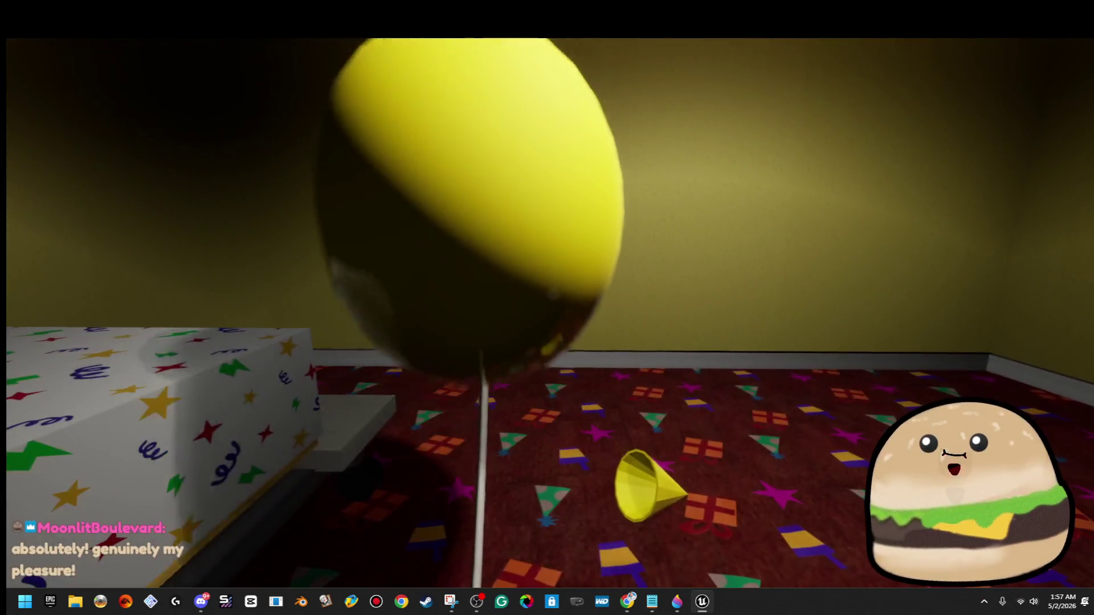
key(w)
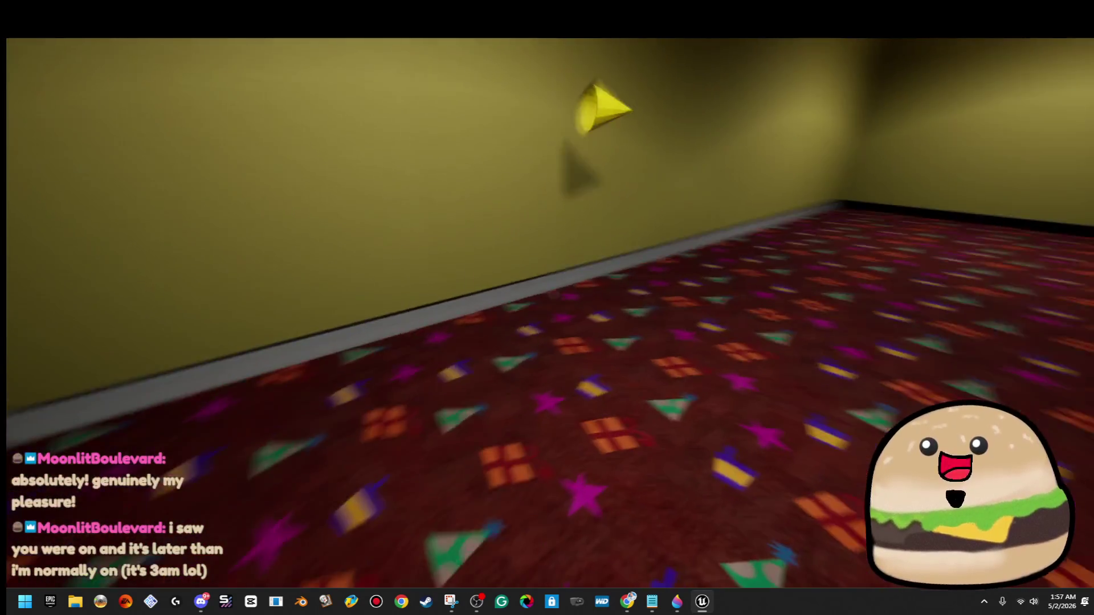
key(w)
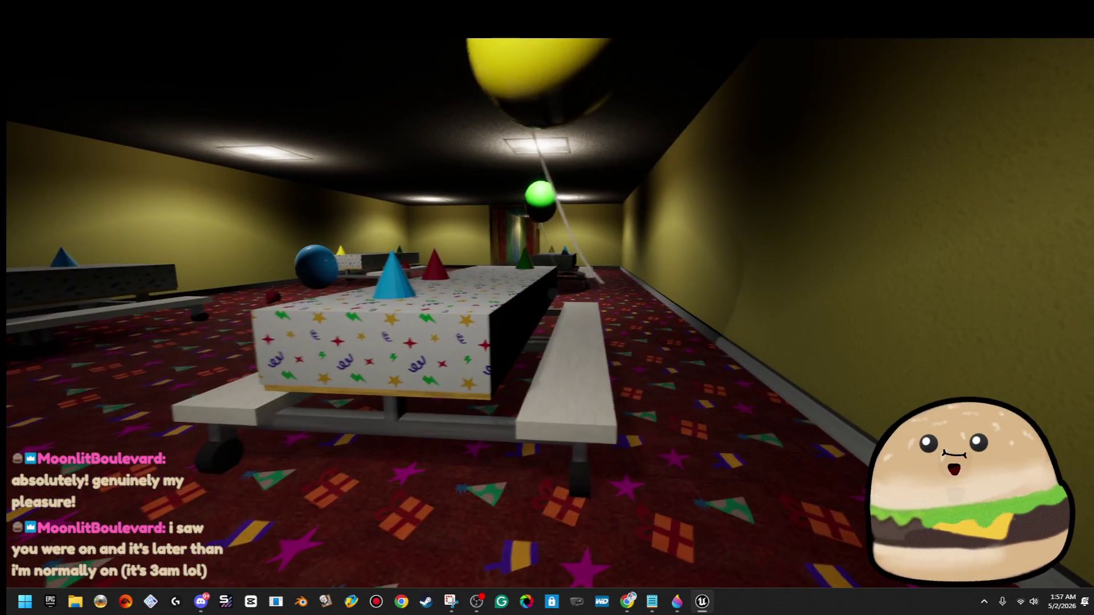
key(w)
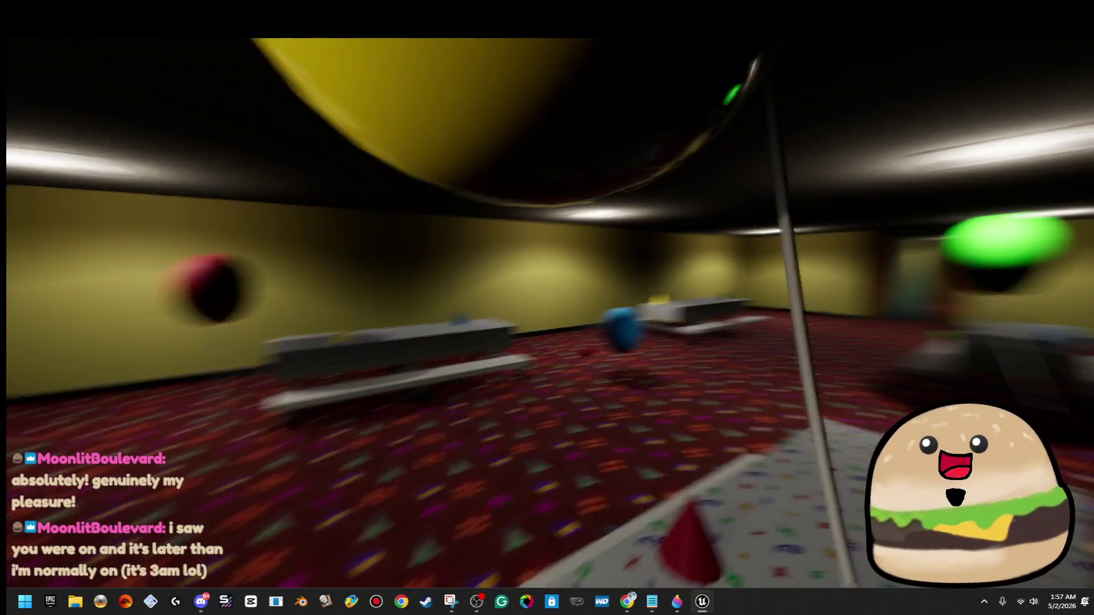
- Walk toward the rainbow doorway and around the party tables
key(w)
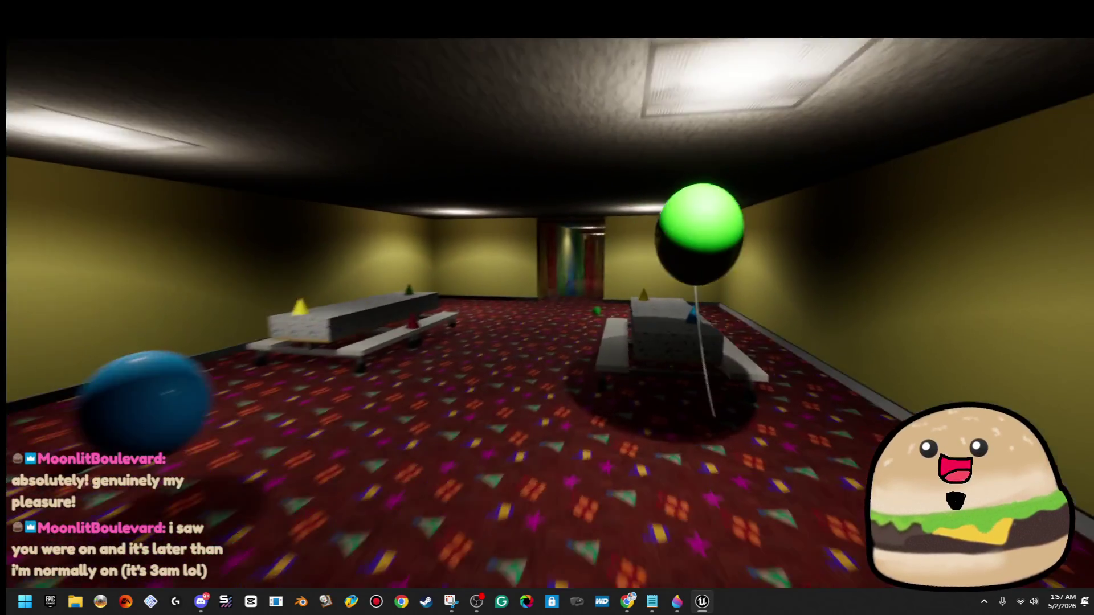
key(w)
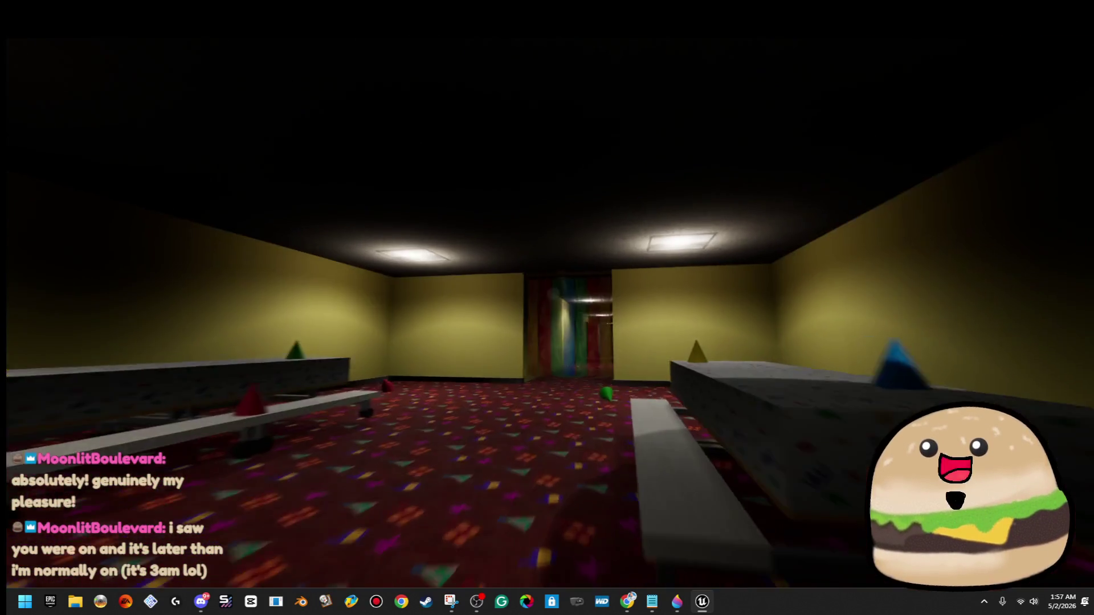
key(w)
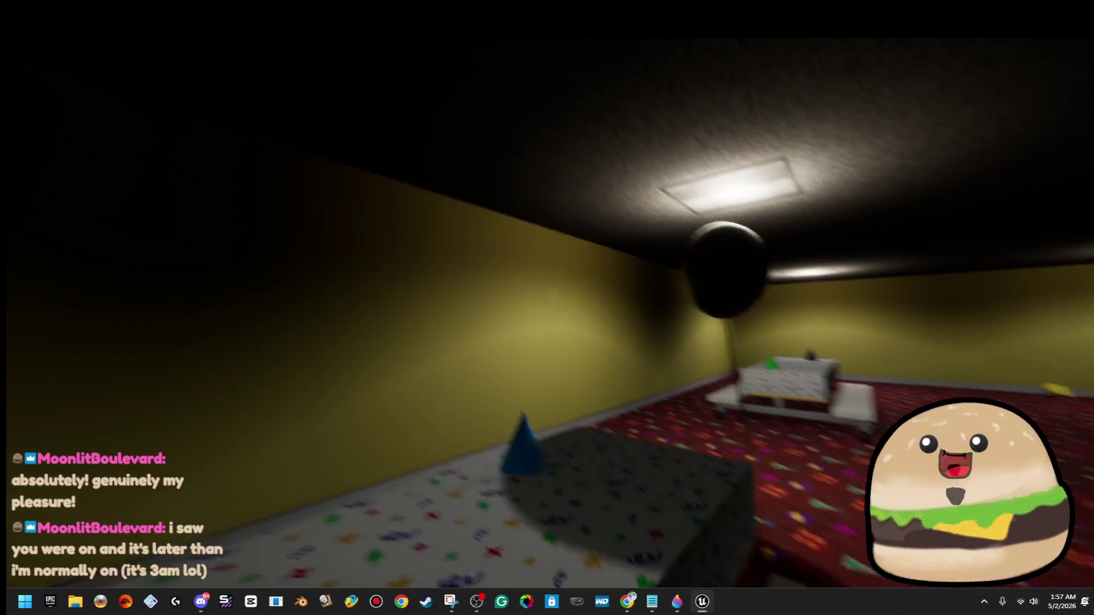
key(w)
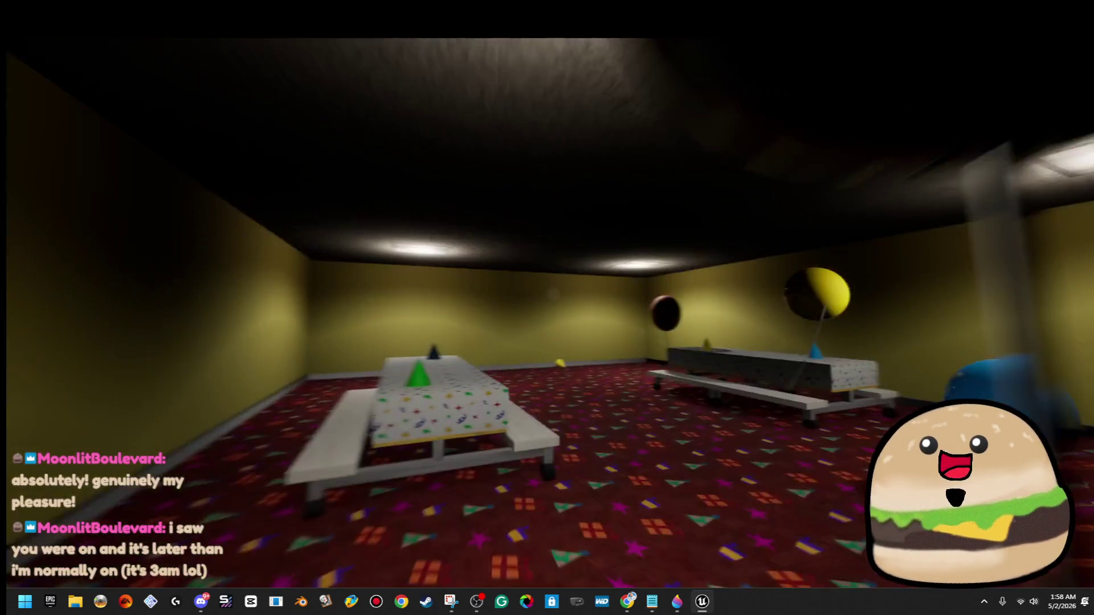
key(w)
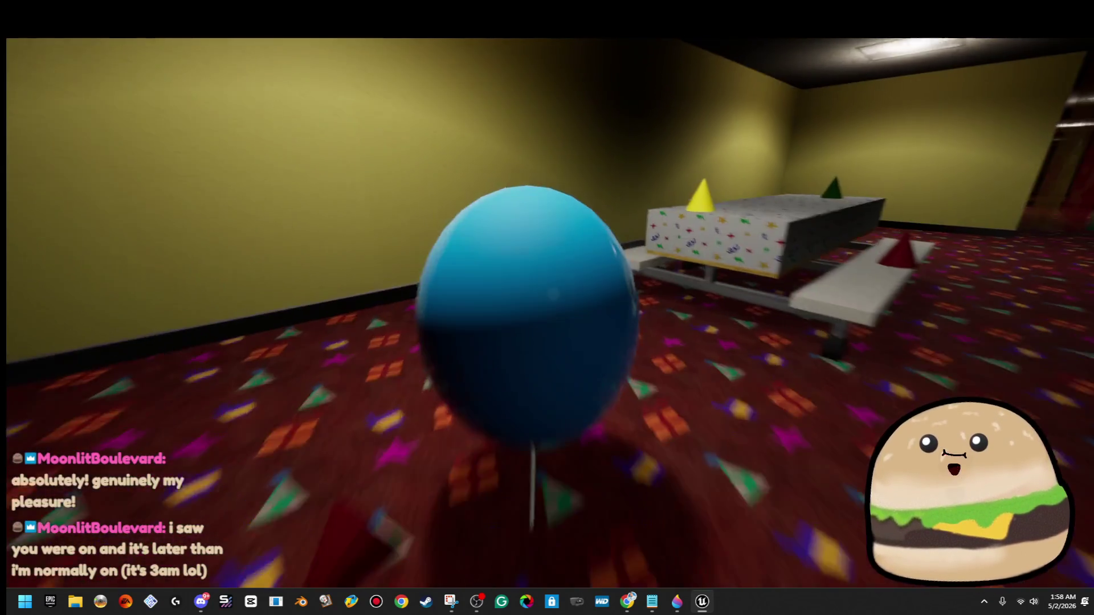
key(w)
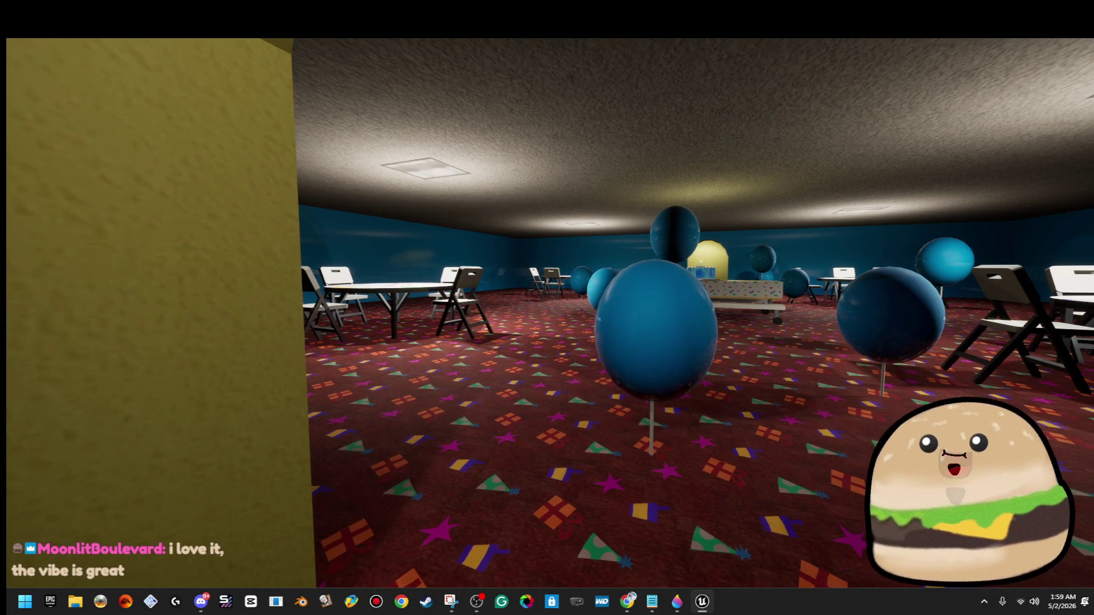
- Walk past the blue balloons and down the corridor to the barred WISH door
key(w)
key(w)
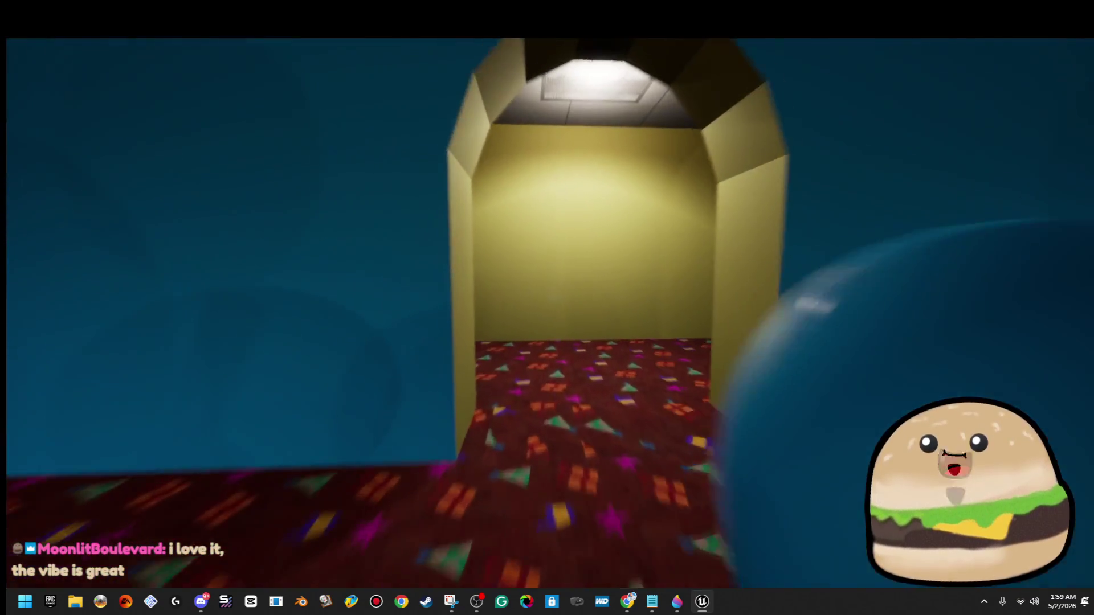
key(w)
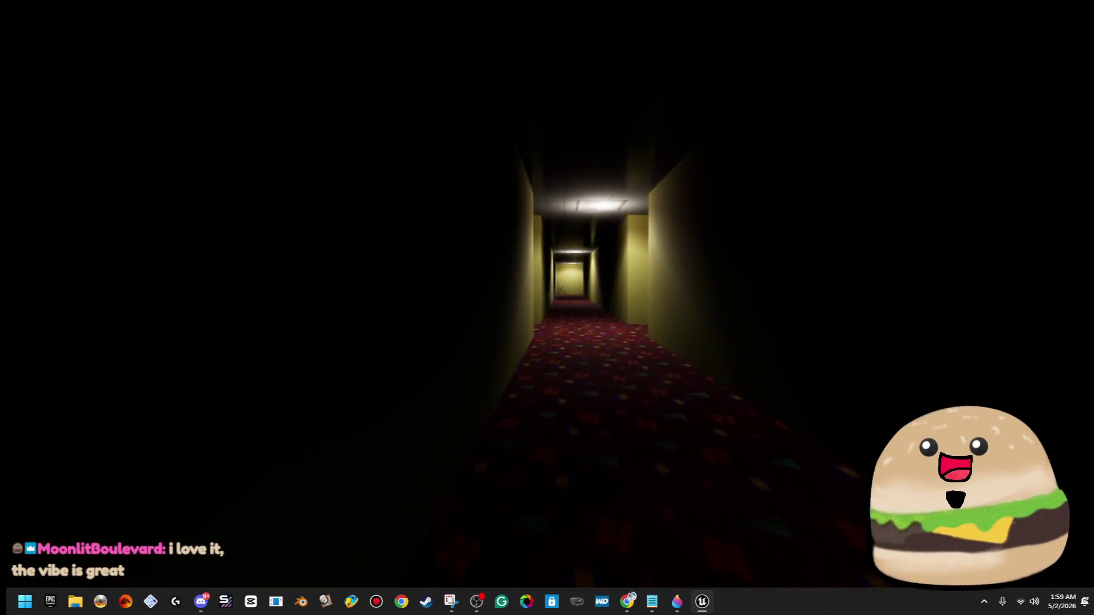
key(w)
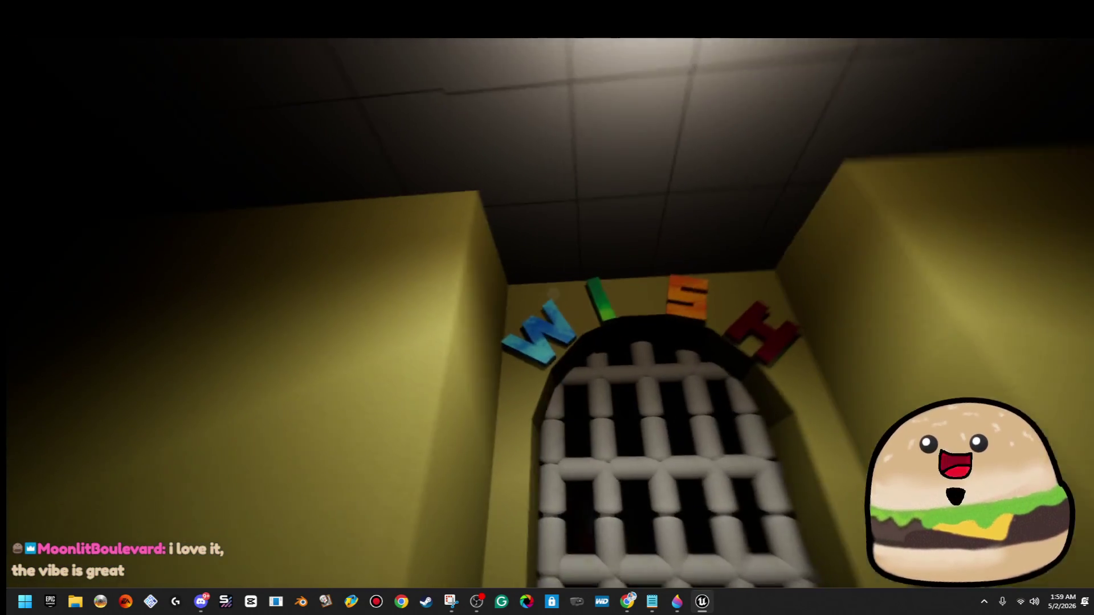
key(w)
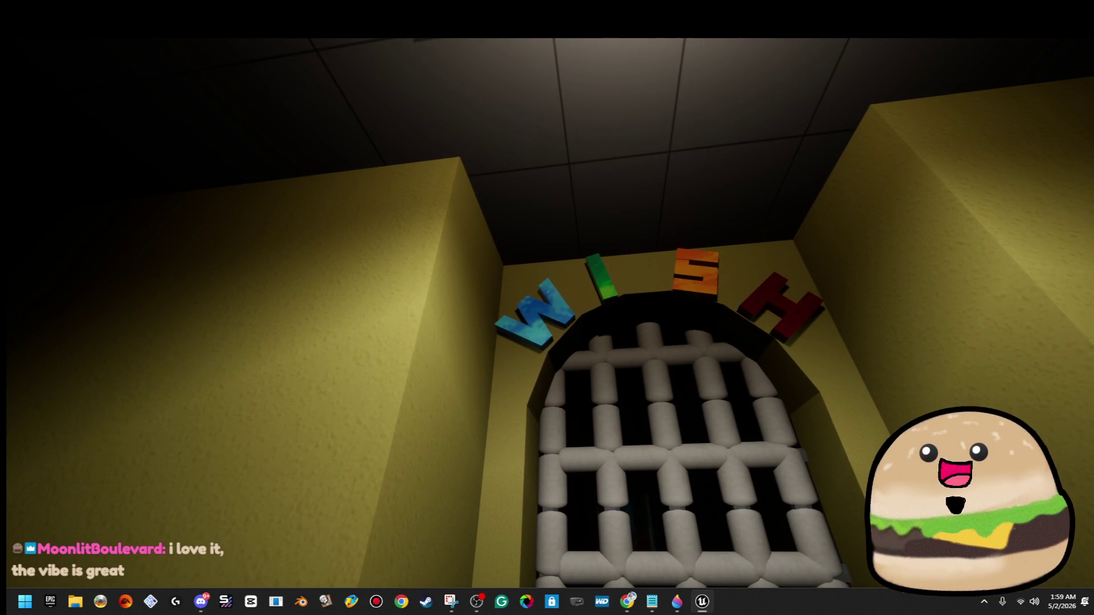
- Head back into the blue party room and approach the birthday cake's candle
key(w)
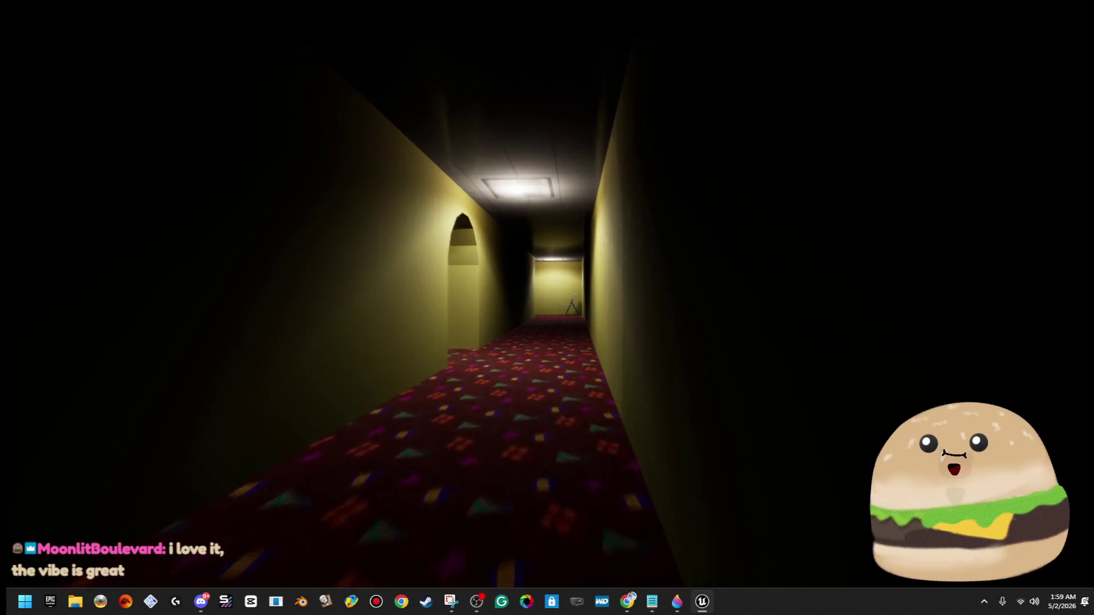
key(w)
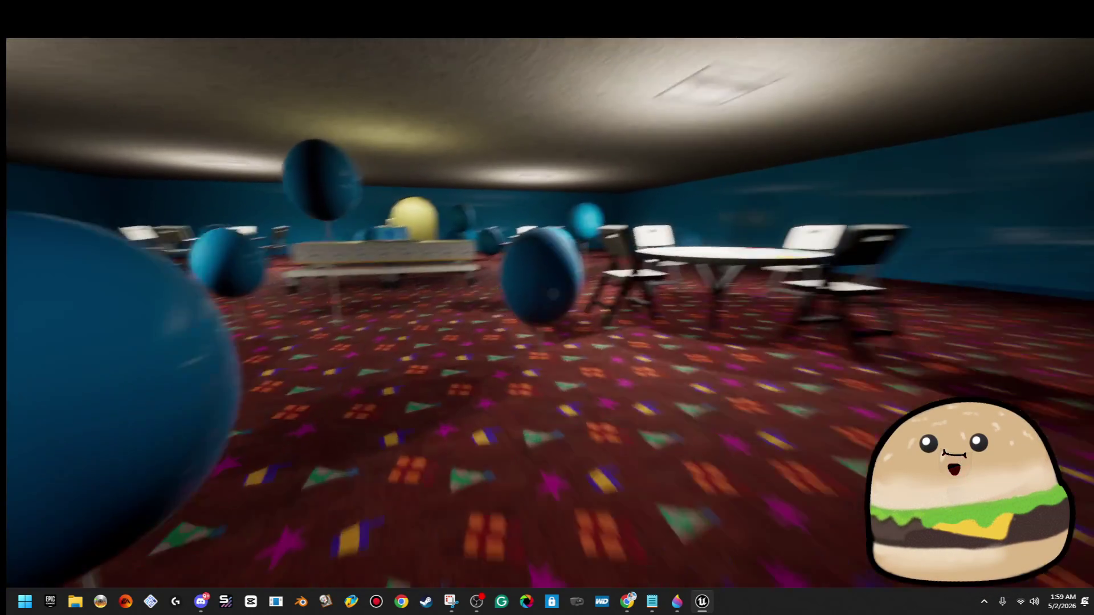
key(w)
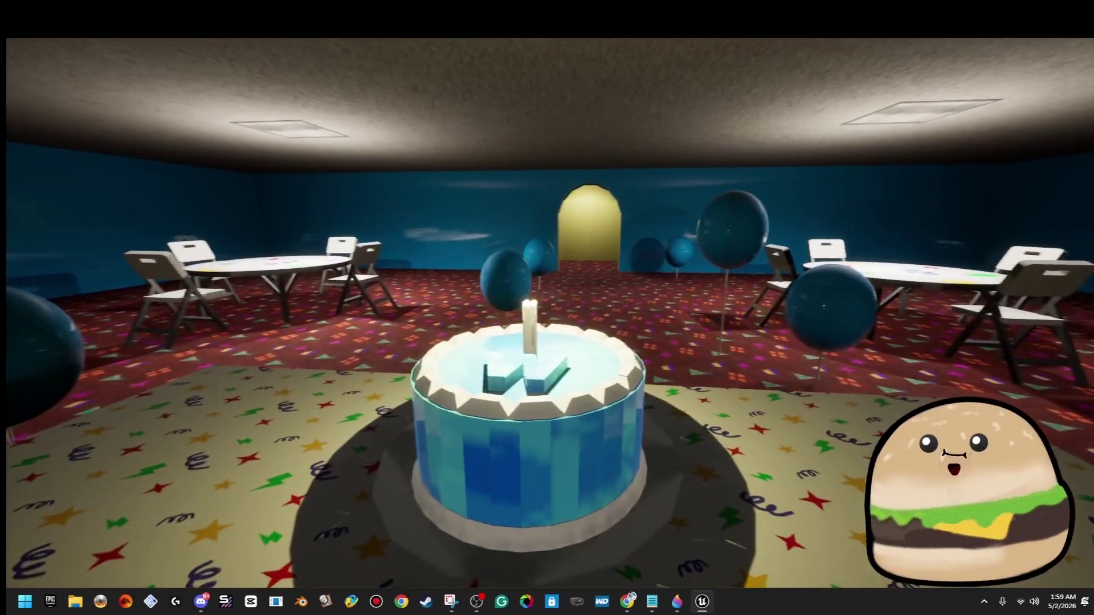
key(s)
key(e)
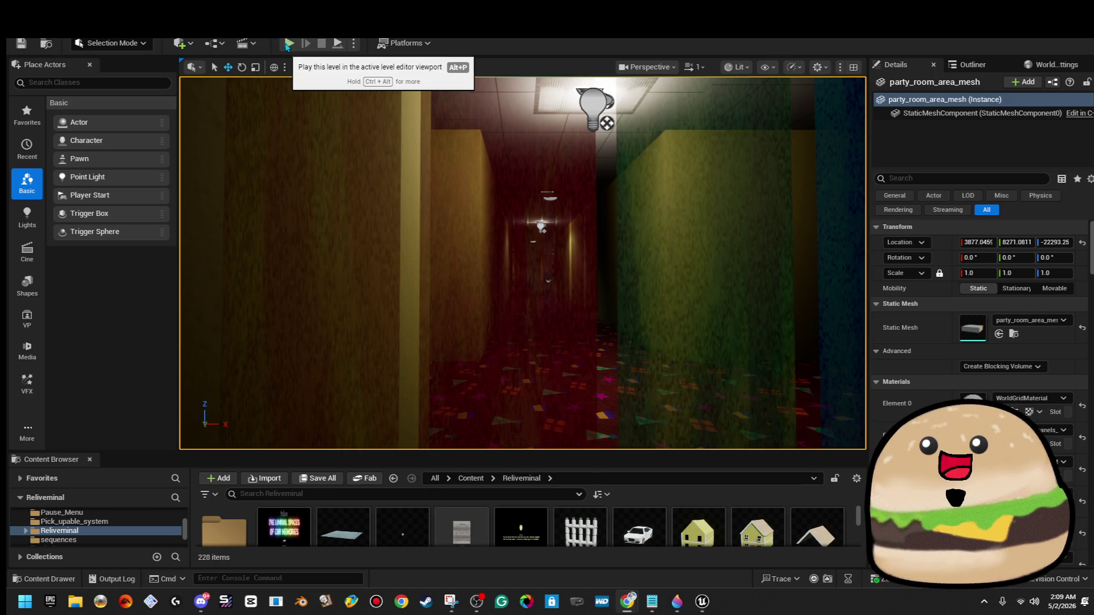
- Open the reliveminal_map level blueprint's event graph from the Blueprints menu
click(213, 43)
mouse_move(286, 153)
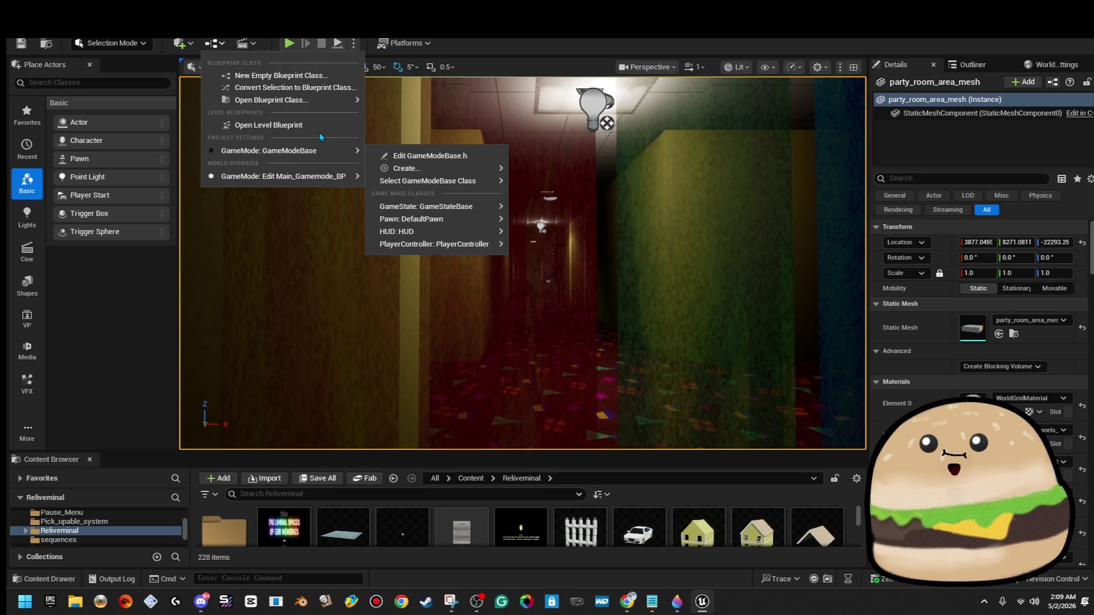
click(320, 127)
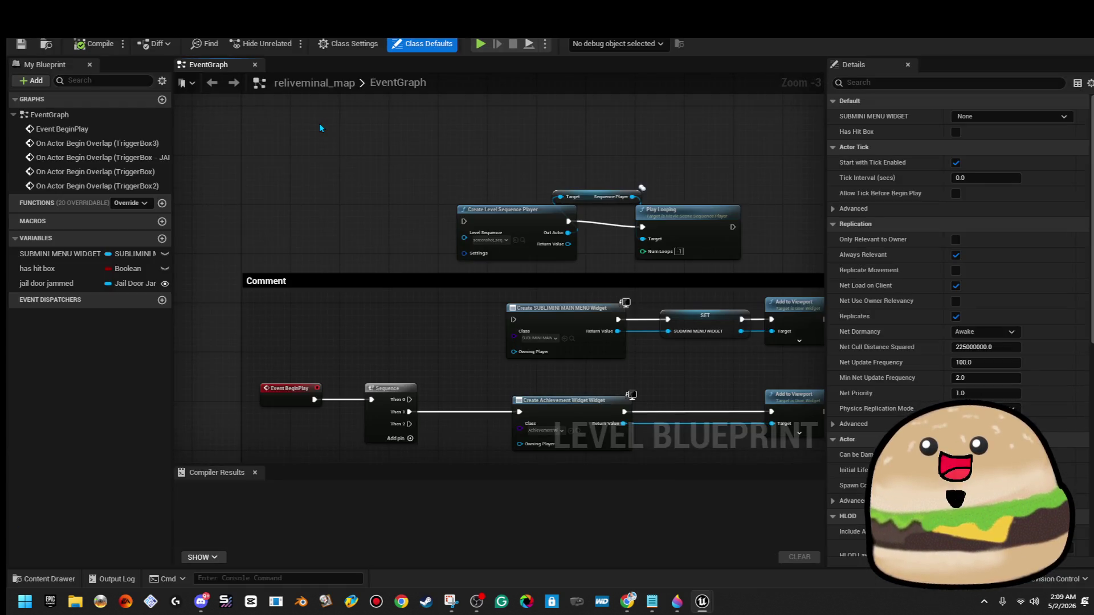
- Connect the Sequence node's Then 2 output to the Create Achievement Widget node
scroll(634, 268, up, 2)
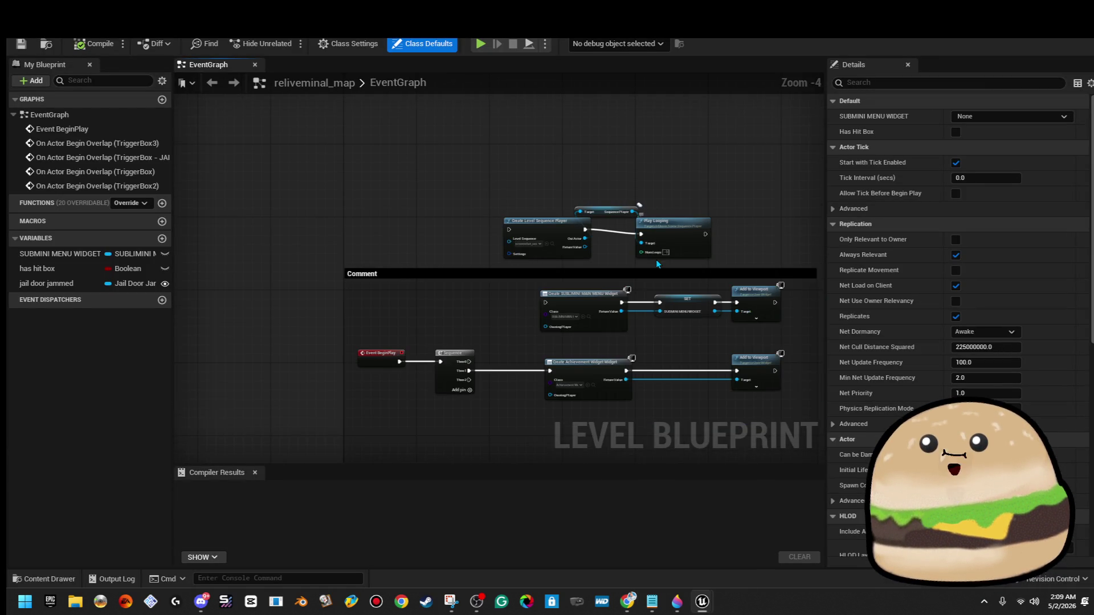
mouse_move(730, 155)
mouse_down()
mouse_move(648, 138)
mouse_move(661, 120)
mouse_up()
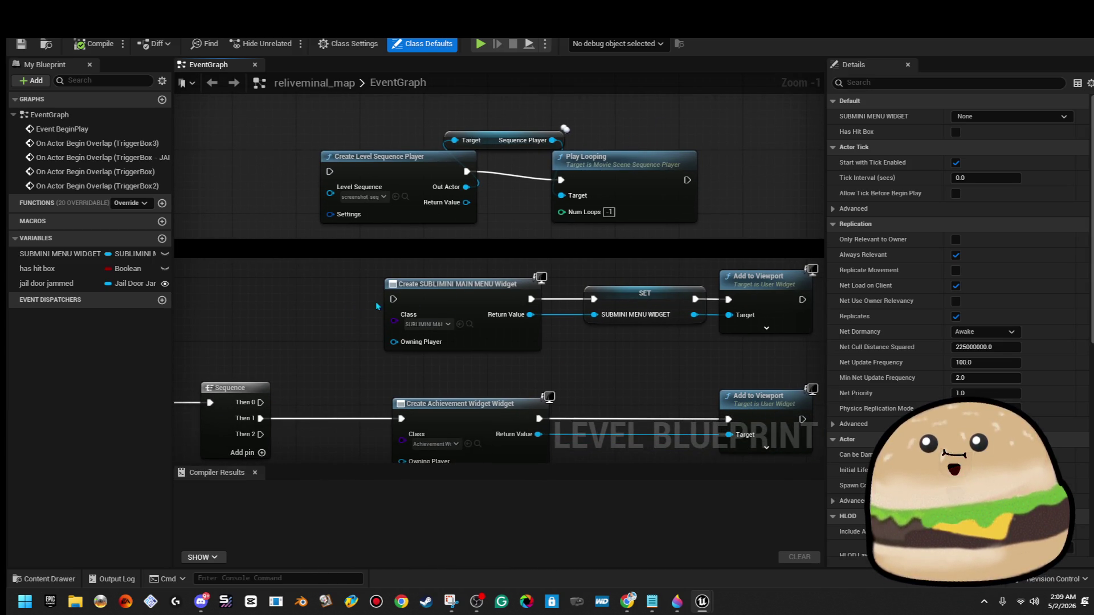
scroll(279, 359, up, 1)
drag(270, 362, 433, 343)
drag(266, 344, 263, 349)
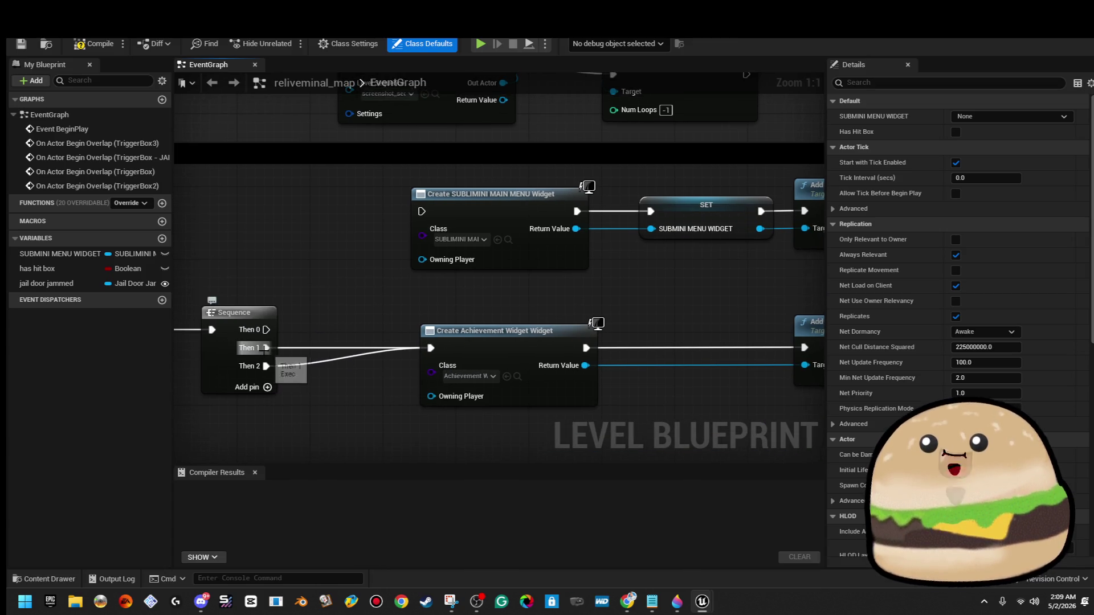
right_click(268, 359)
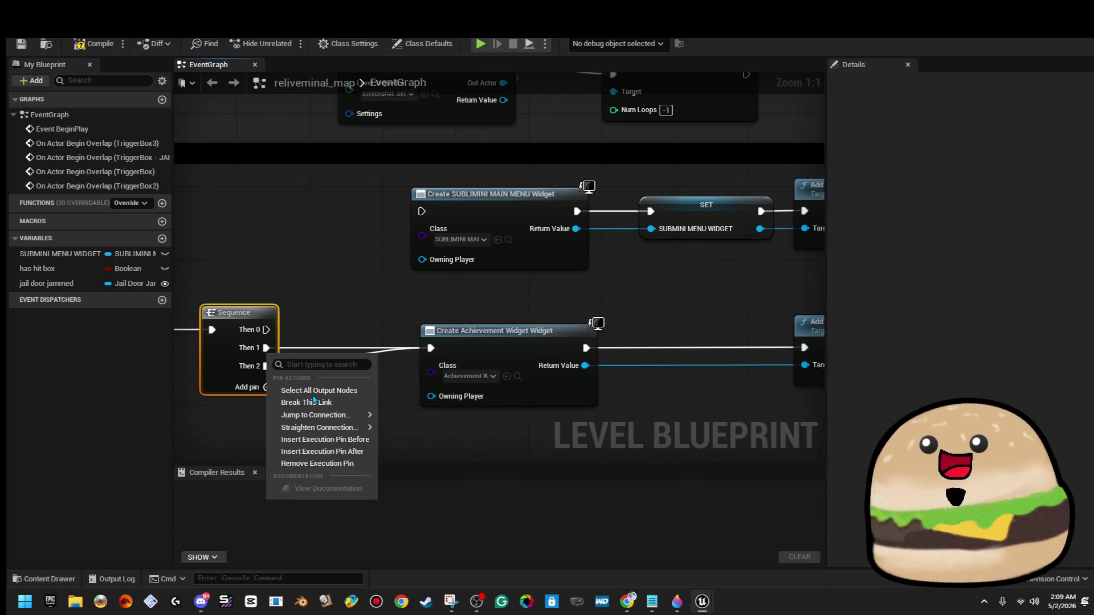
- Break the Sequence Then 1 link and move the level sequence player and Comment nodes down
right_click(266, 348)
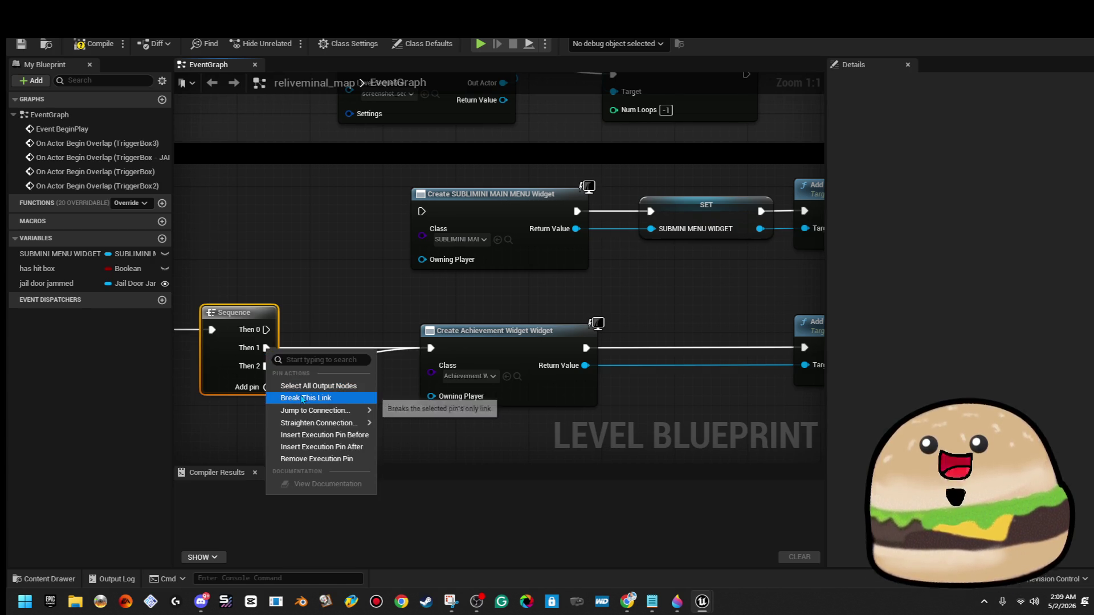
click(306, 402)
mouse_move(332, 304)
mouse_down()
mouse_move(236, 351)
mouse_move(230, 339)
mouse_move(281, 235)
mouse_move(261, 312)
mouse_up()
scroll(276, 191, down, 2)
mouse_move(276, 191)
mouse_down()
mouse_move(501, 251)
mouse_move(505, 280)
mouse_move(589, 170)
mouse_move(594, 183)
mouse_up()
scroll(604, 194, down, 2)
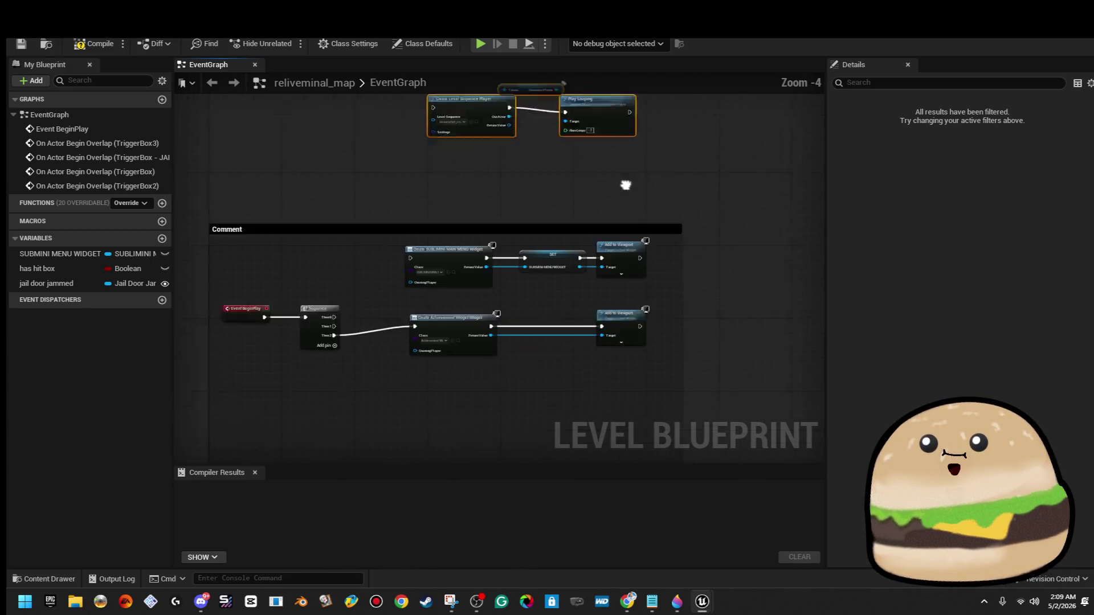
mouse_move(339, 288)
mouse_down()
mouse_move(671, 186)
mouse_move(732, 137)
mouse_move(702, 221)
mouse_up()
click(683, 171)
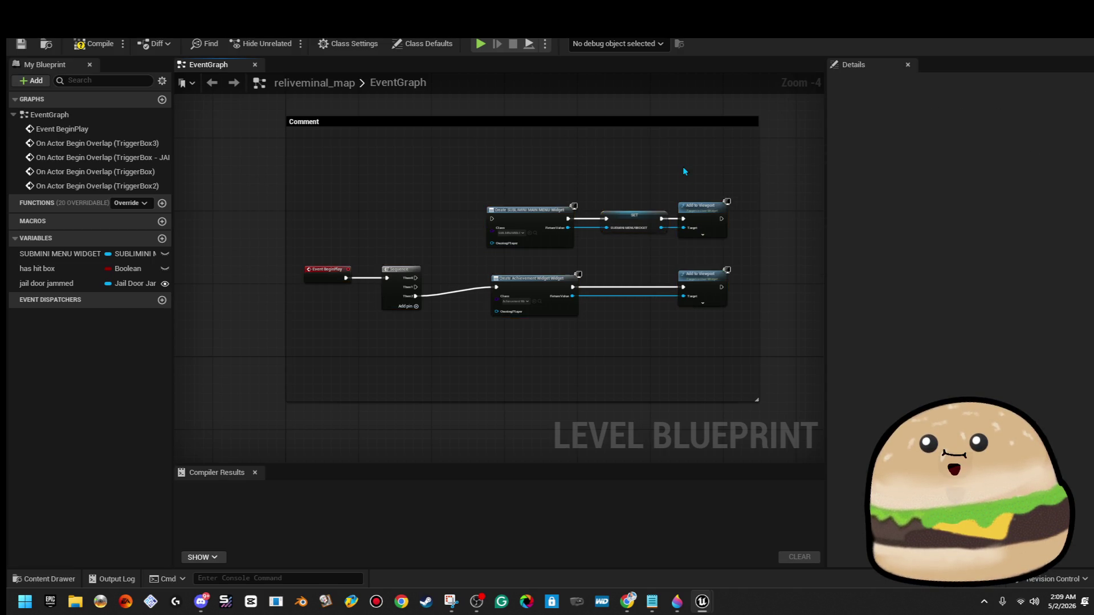
scroll(637, 166, up, 3)
- Duplicate the Create SUBLIMINI MAIN MENU Widget, SET and Add to Viewport chain above the original
mouse_move(466, 177)
mouse_down()
mouse_move(805, 305)
mouse_move(765, 311)
mouse_up()
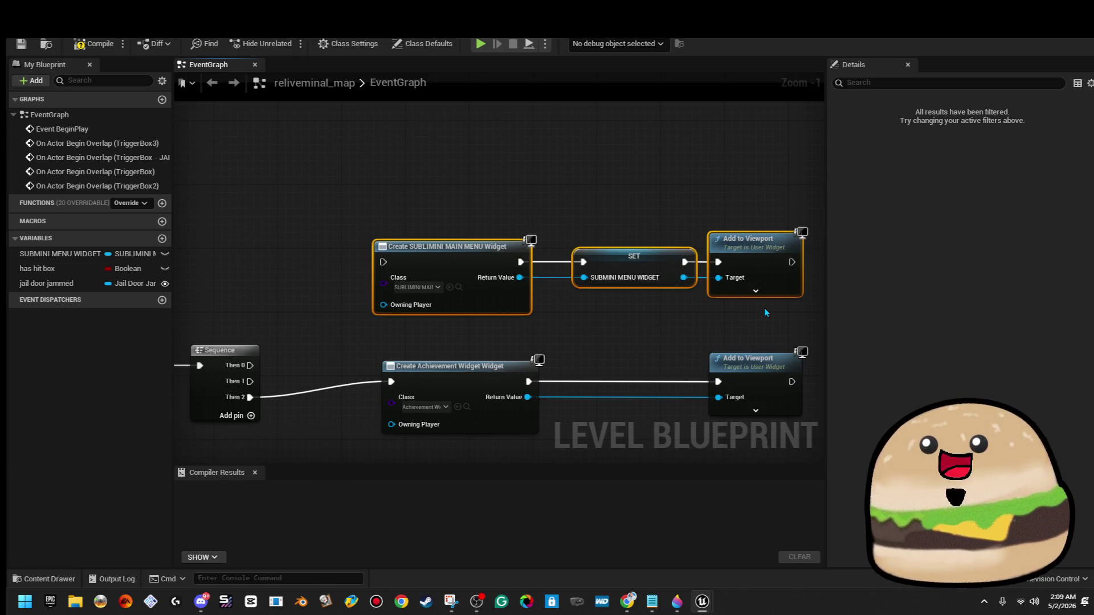
mouse_move(747, 200)
mouse_down()
mouse_move(616, 186)
mouse_move(540, 239)
mouse_up()
key(ctrl+v)
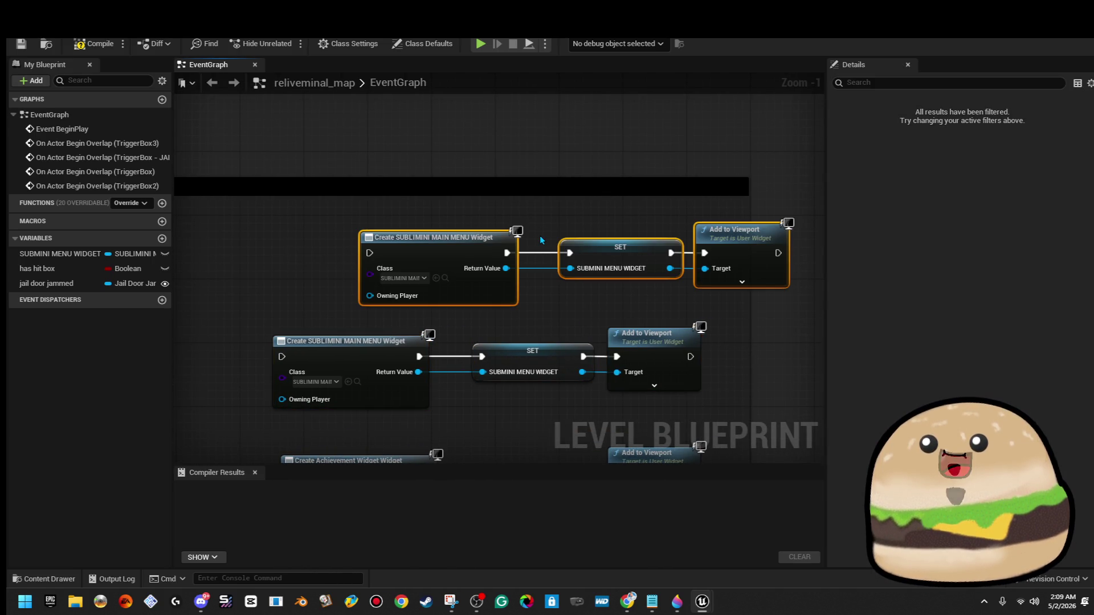
drag(428, 258, 362, 252)
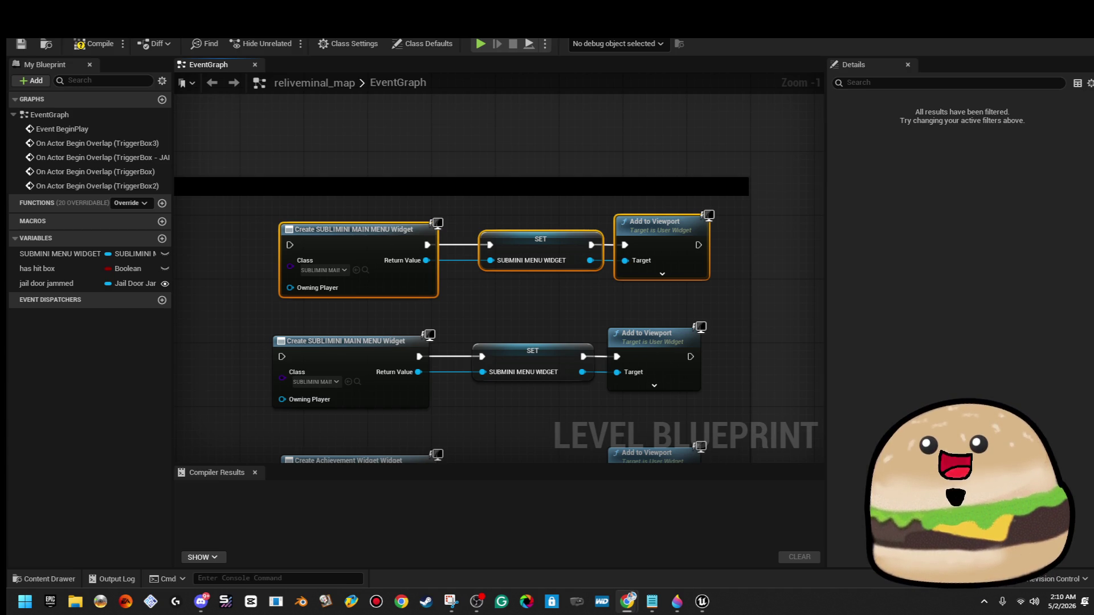
drag(249, 398, 582, 371)
- Set the copied node's class to Pre_load_liminal_credit_opening_widget and trigger it from Sequence Then 0
click(642, 246)
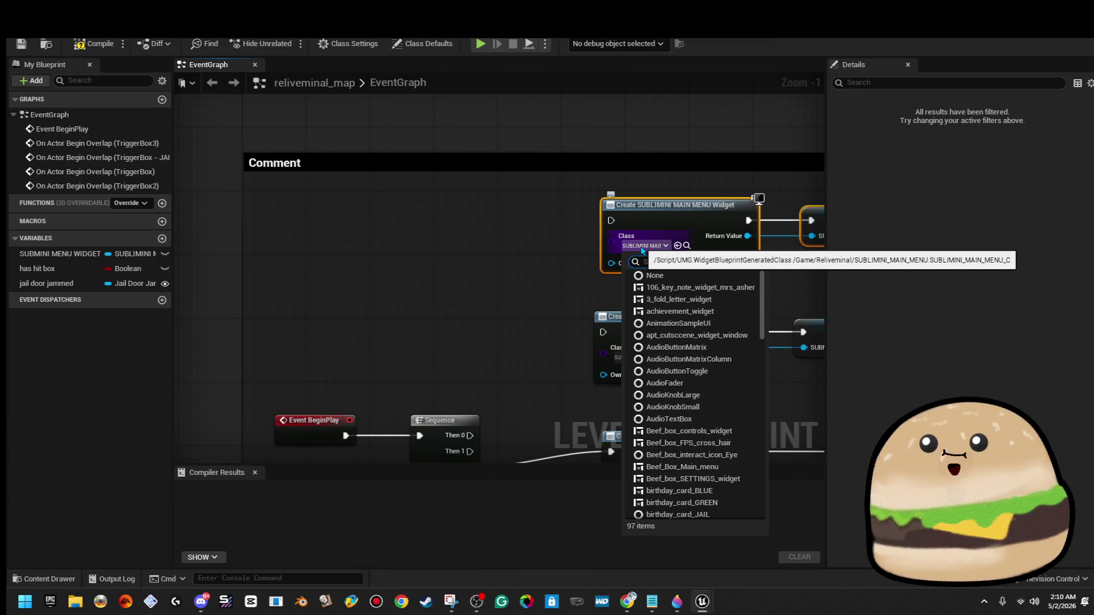
text(pre)
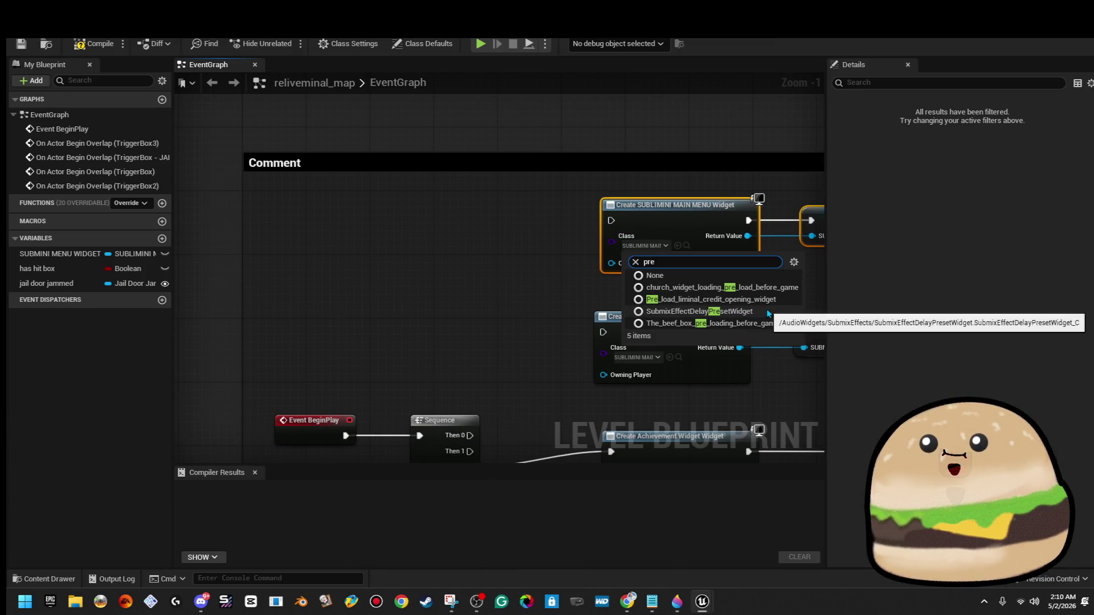
click(712, 299)
drag(611, 220, 469, 436)
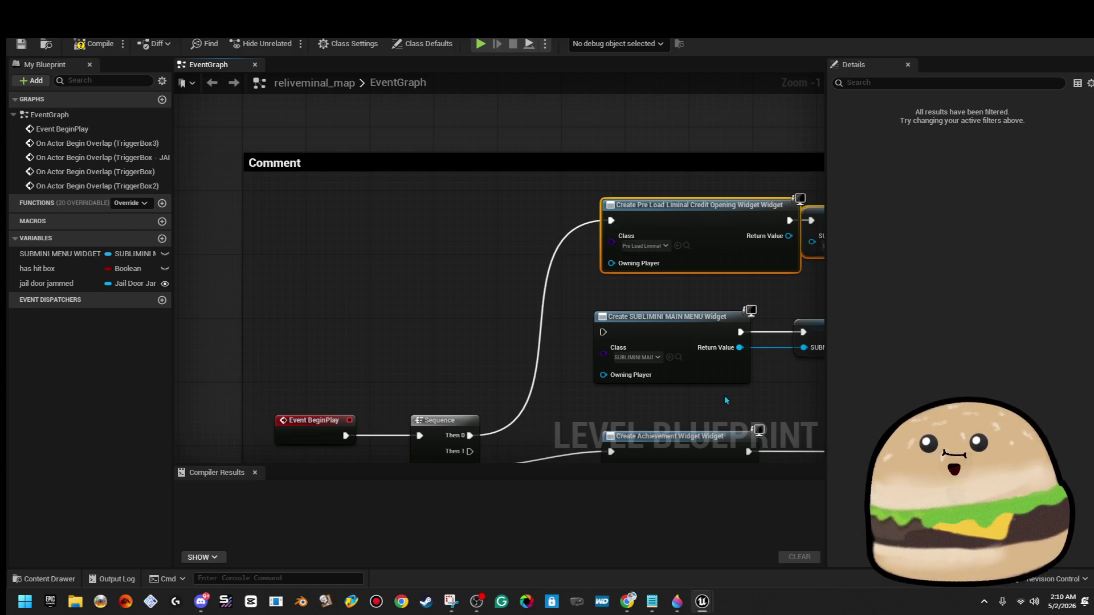
drag(475, 380, 401, 373)
mouse_move(279, 311)
mouse_down()
mouse_move(695, 260)
mouse_move(701, 203)
mouse_up()
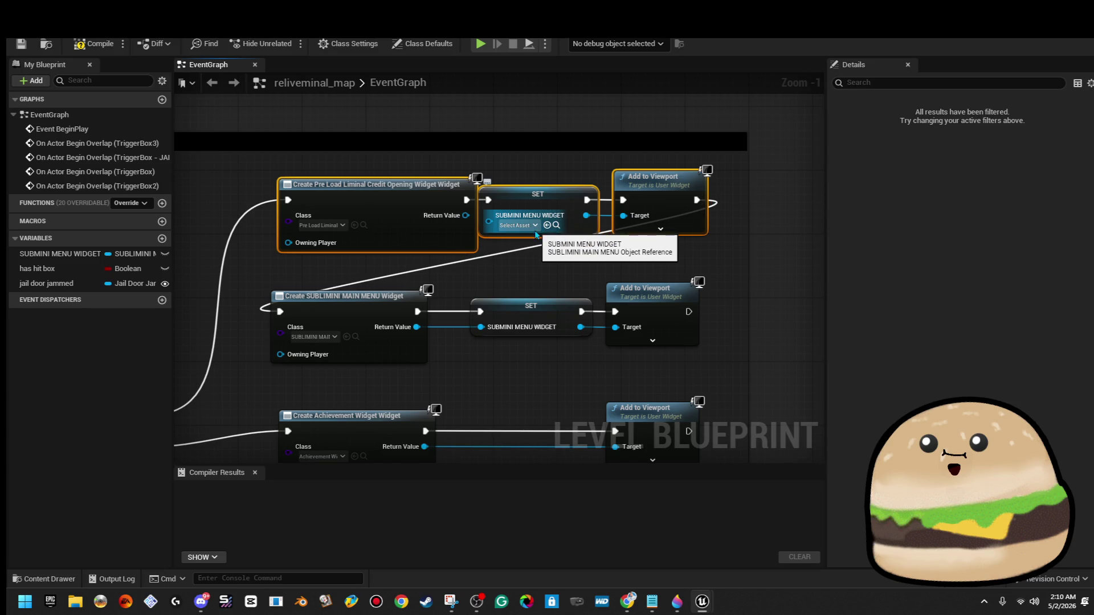
- Delete the copied SET node and wire the opening widget straight into Add to Viewport
click(546, 199)
drag(546, 199, 562, 247)
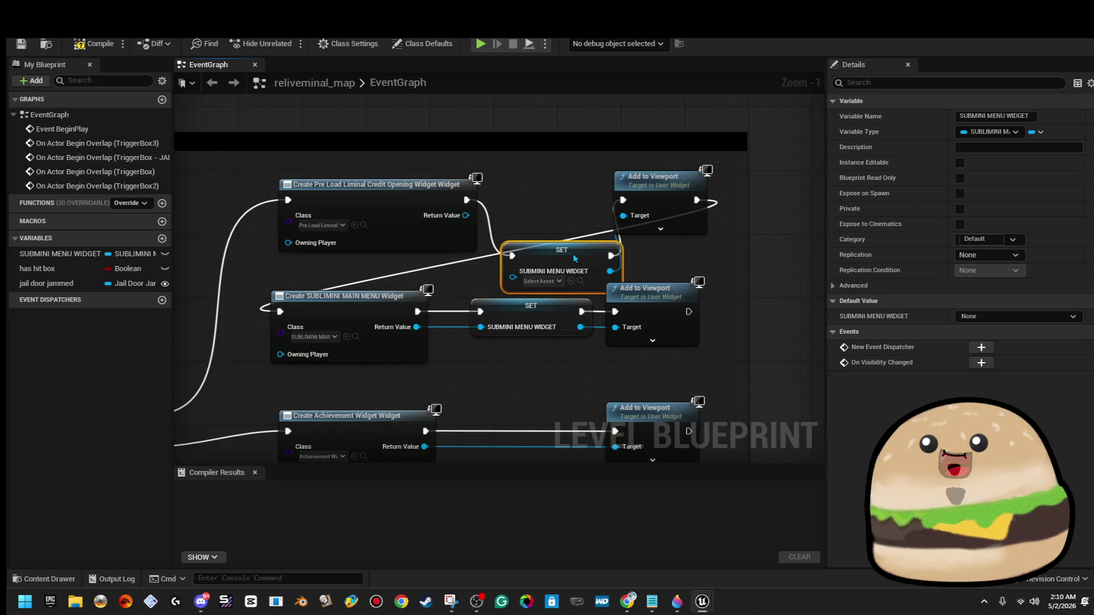
key(ctrl+z)
key(Delete)
mouse_move(467, 200)
mouse_down()
mouse_move(623, 200)
mouse_move(467, 219)
mouse_up()
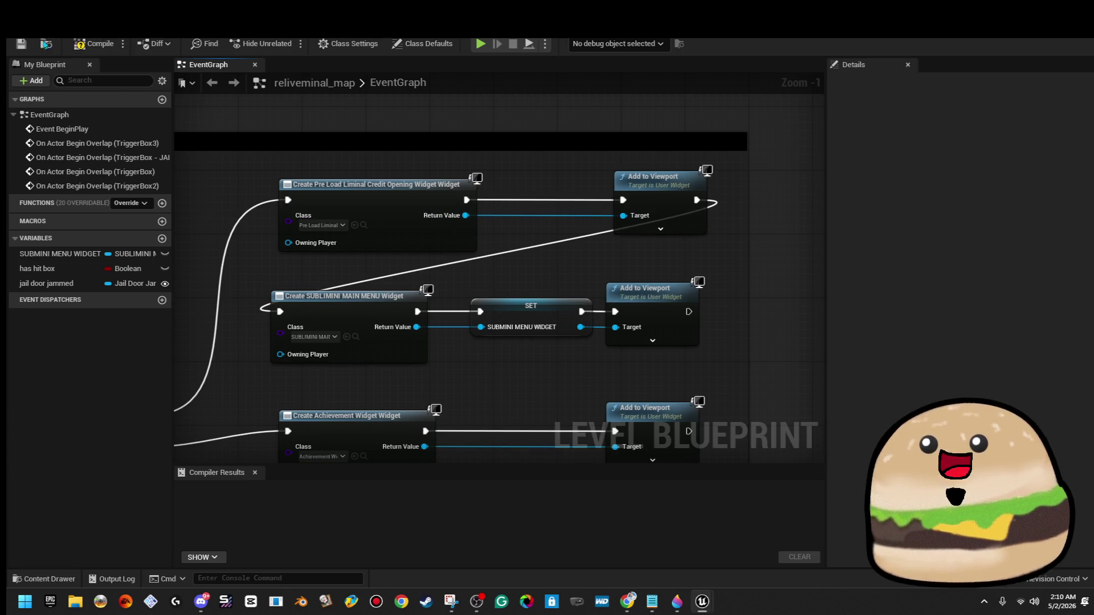
- Compile, break Add to Viewport's link to the SUBLIMINI menu chain, and save the map
click(22, 44)
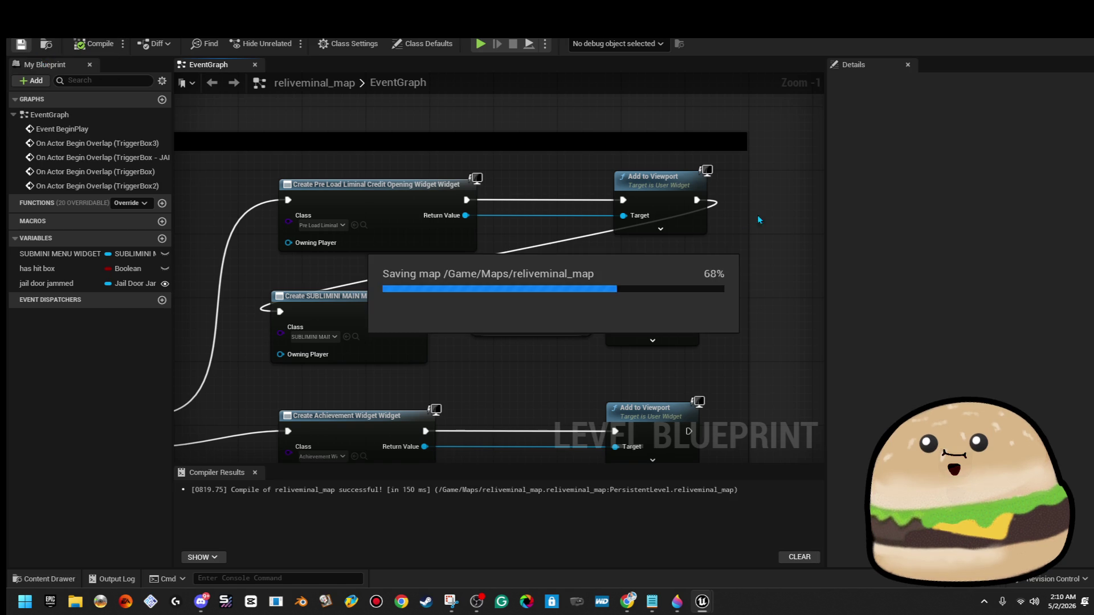
right_click(693, 204)
click(730, 240)
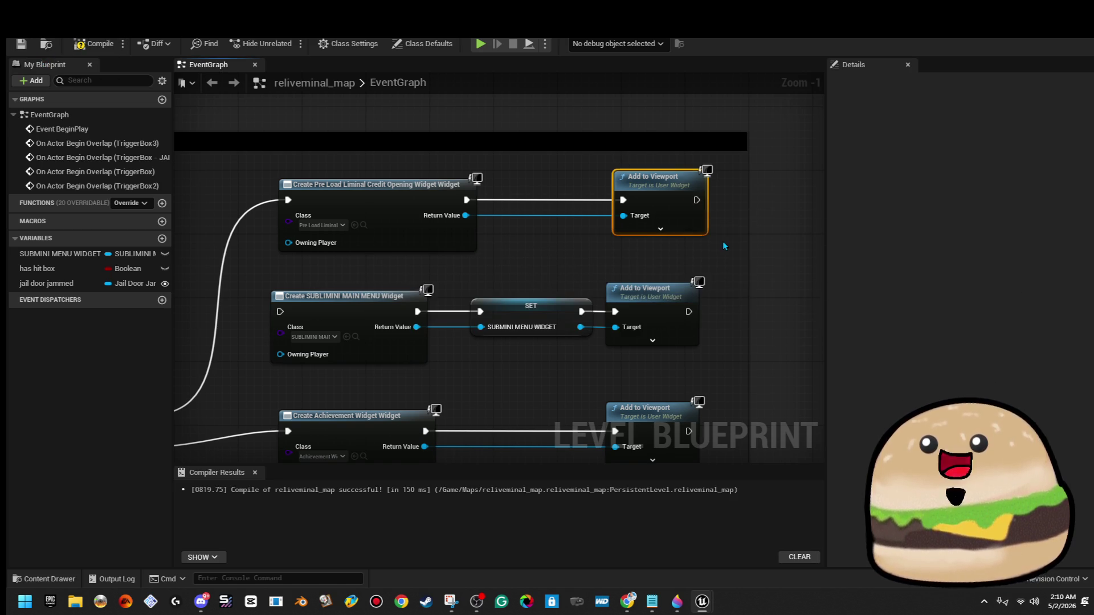
key(ctrl+s)
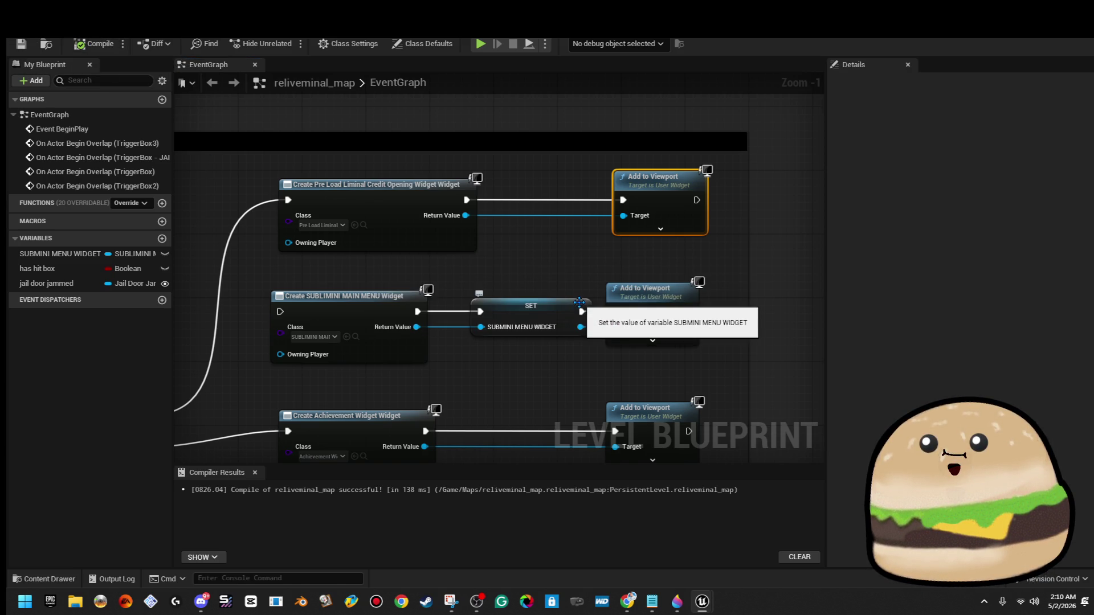
- Copy the SUBLIMINI menu widget nodes, then go back to the main level editor
click(599, 382)
drag(598, 382, 676, 368)
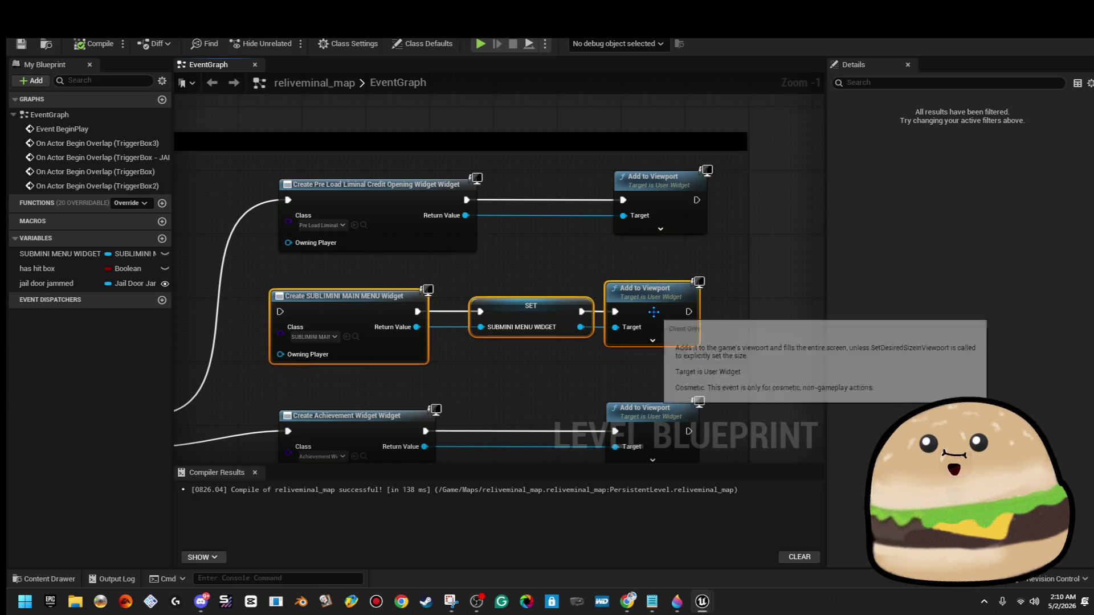
right_click(654, 314)
click(670, 78)
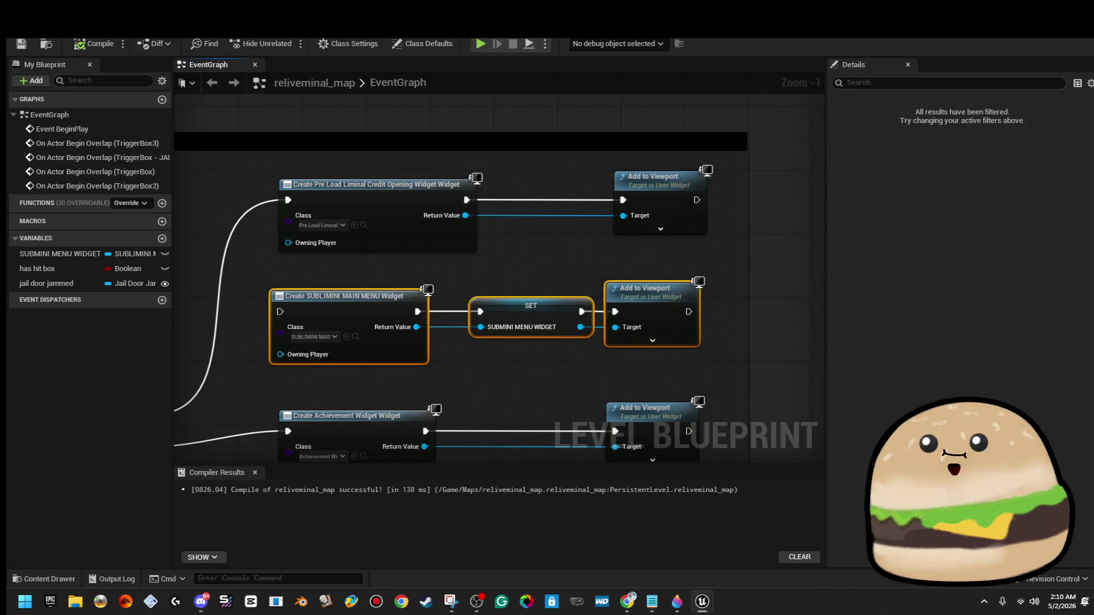
click(382, 215)
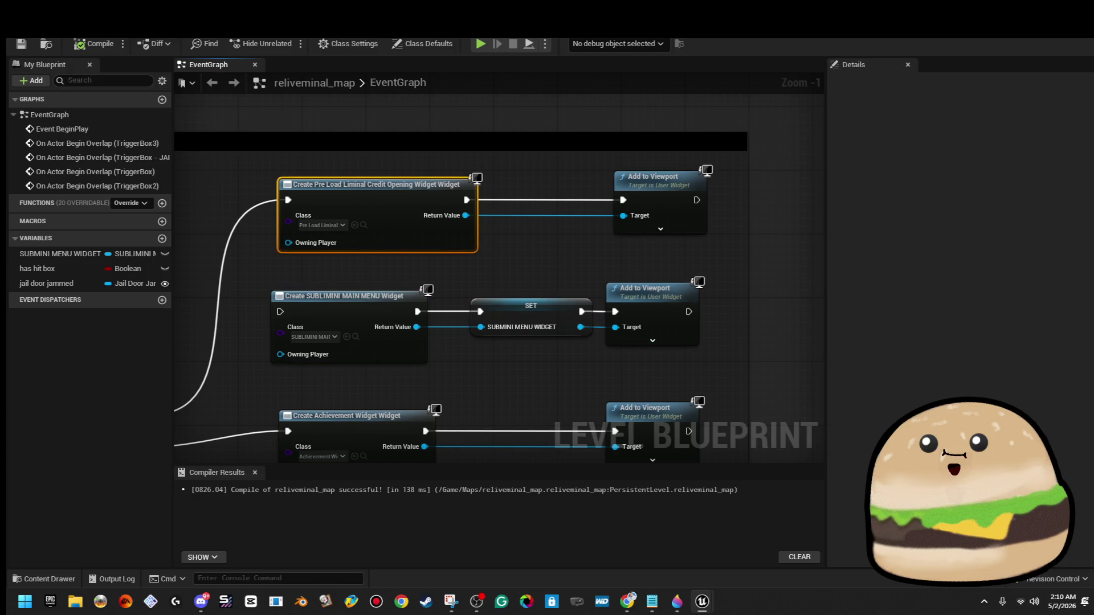
click(306, 25)
- Playtest the level, slightly enlarge the game view, and continue past the Flash Dreams Studios welcome screen
click(288, 43)
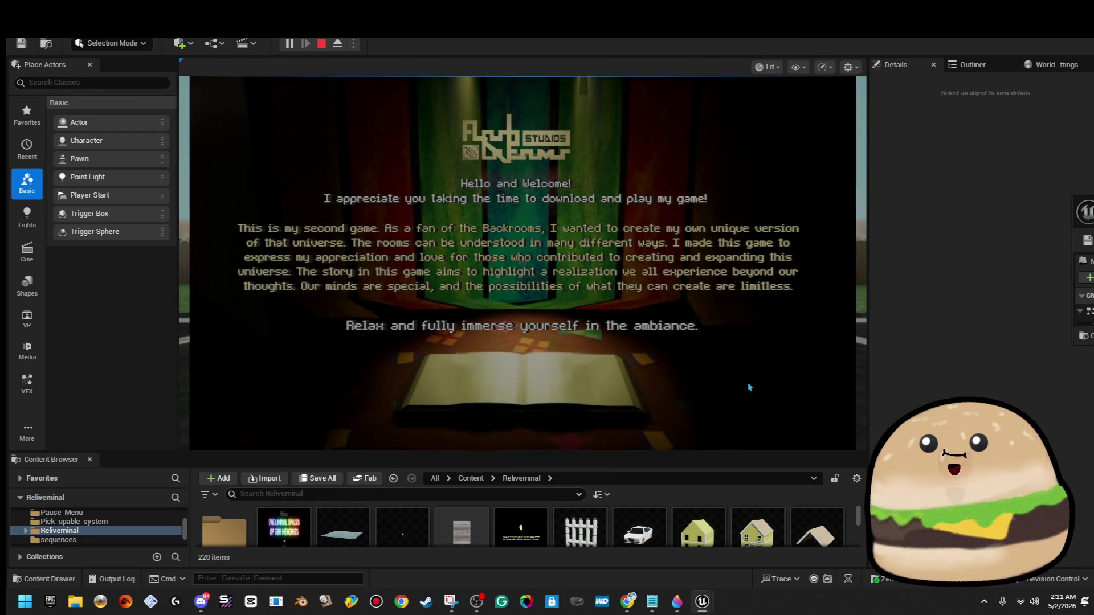
drag(803, 452, 807, 467)
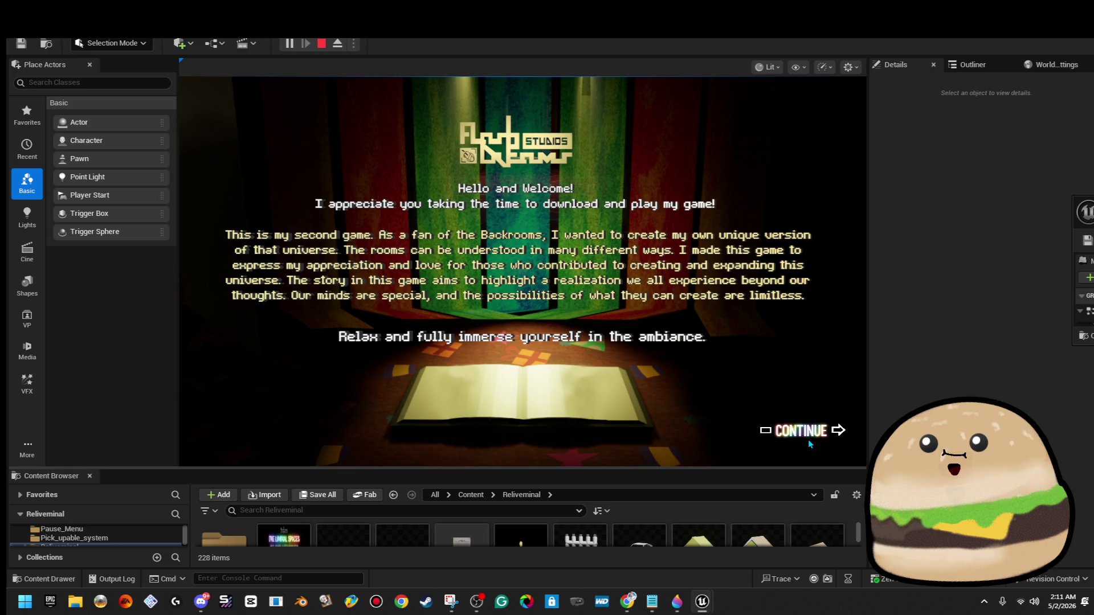
click(808, 439)
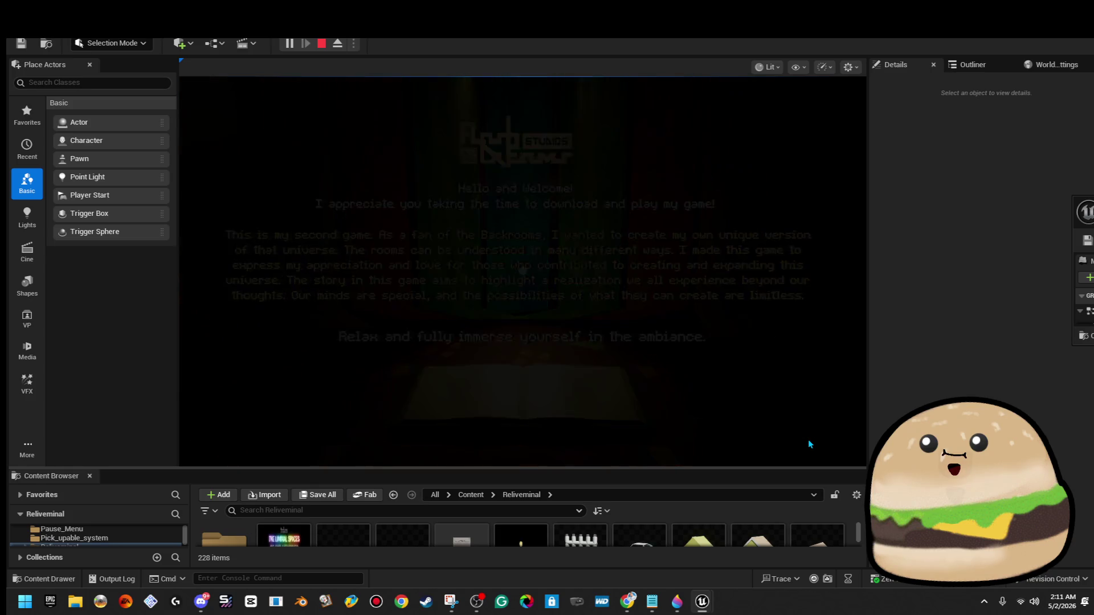